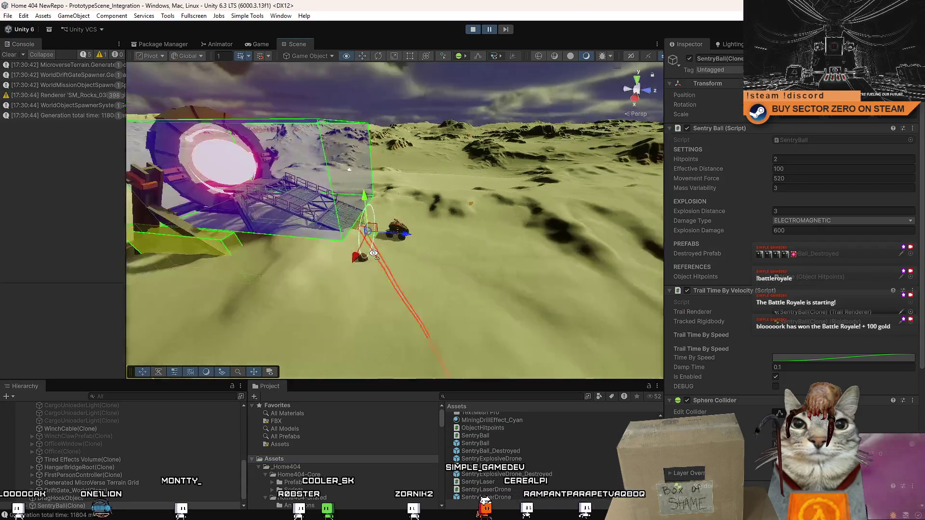
Step: Orbit around the sentry ball and CARGO gate, deselect it, and resume the game
drag(374, 93, 423, 225)
drag(202, 257, 333, 182)
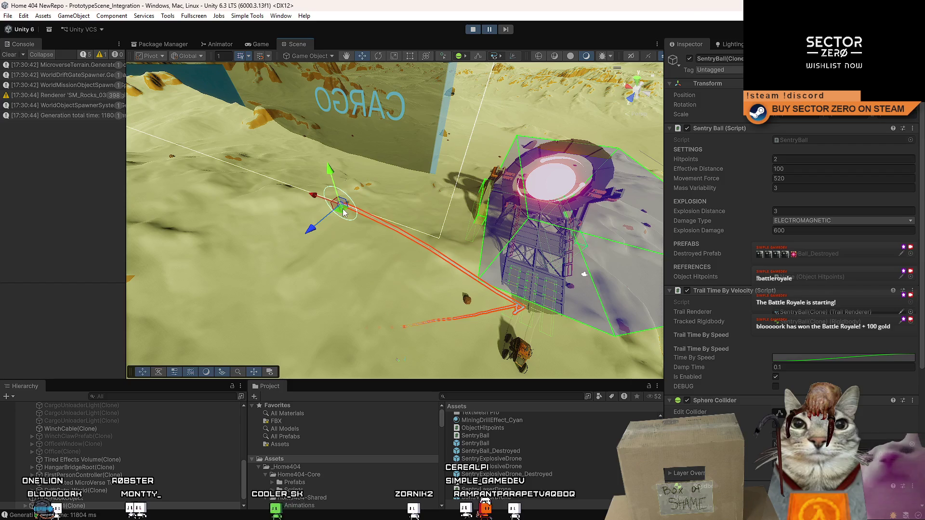
drag(226, 168, 294, 172)
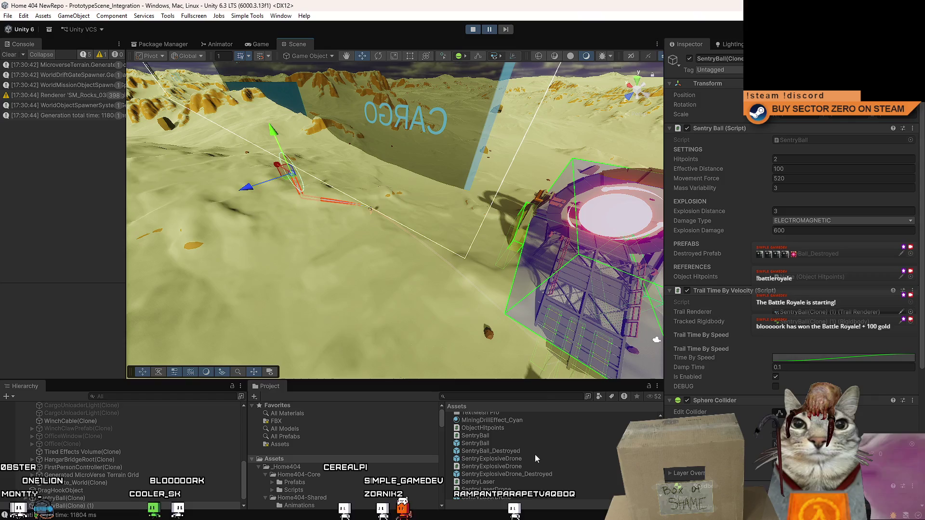
ctrl+scroll(531, 467, up, 2)
click(597, 486)
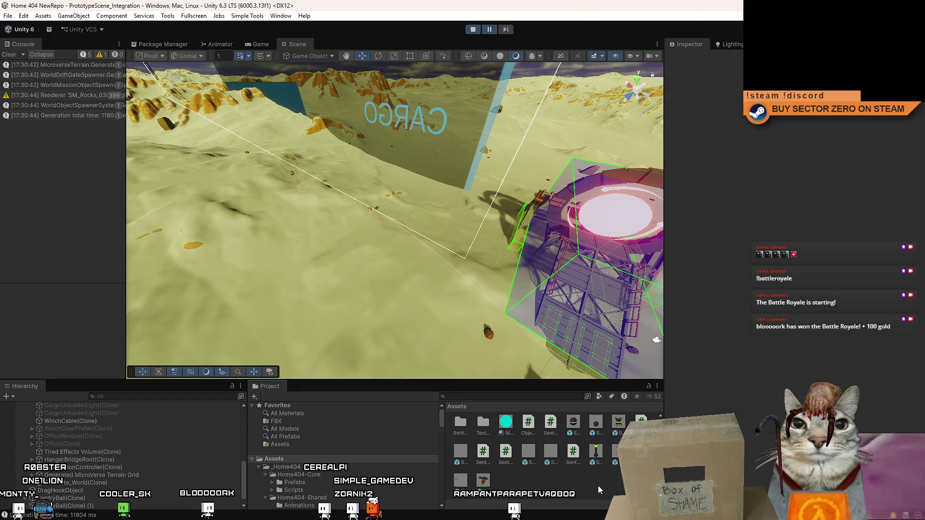
click(492, 30)
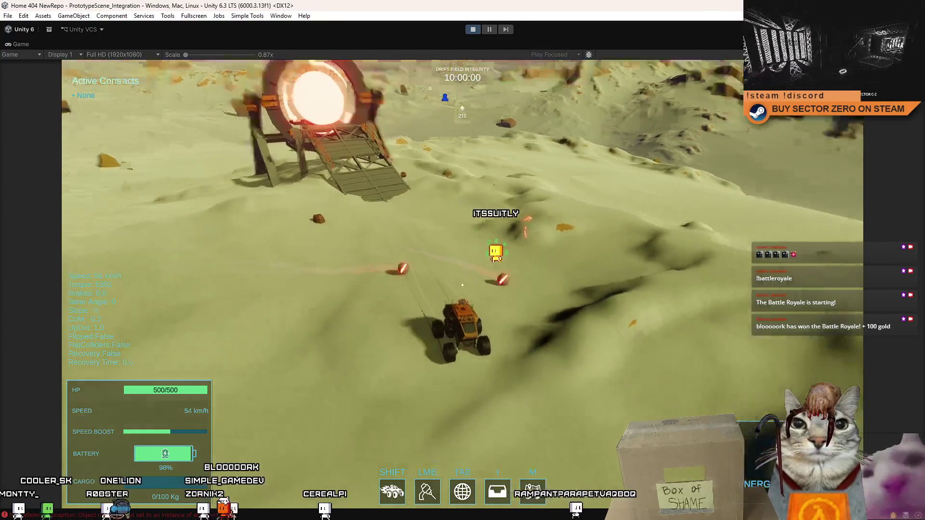
Step: Drive the rover forward and left around the big rock, then pause the game
key(w)
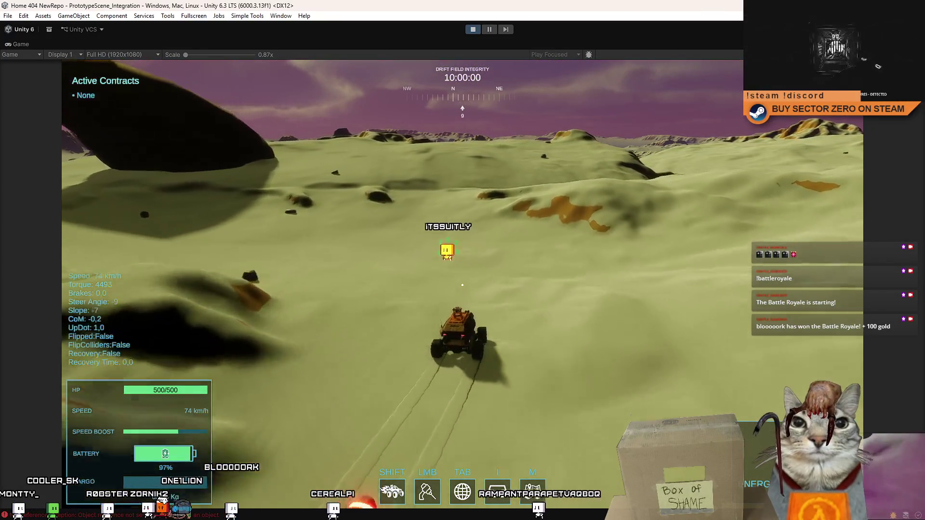
key(w)
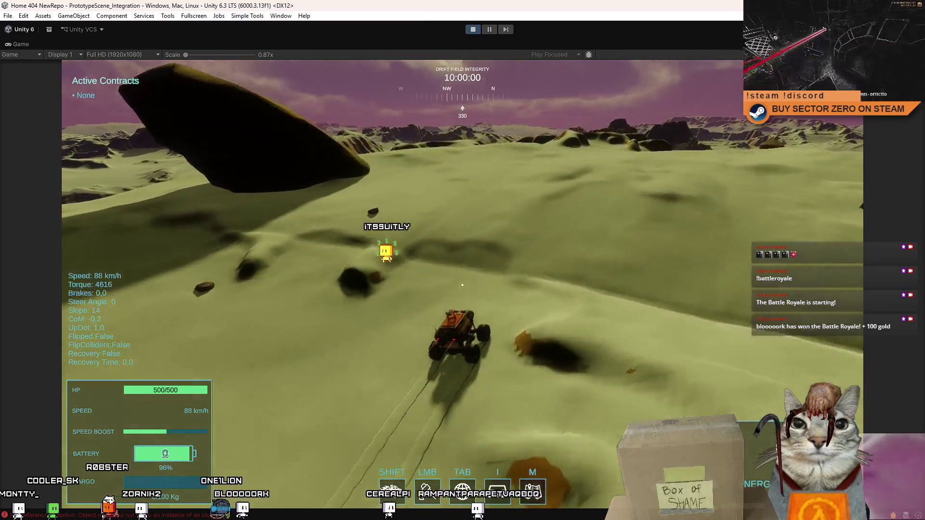
key(a)
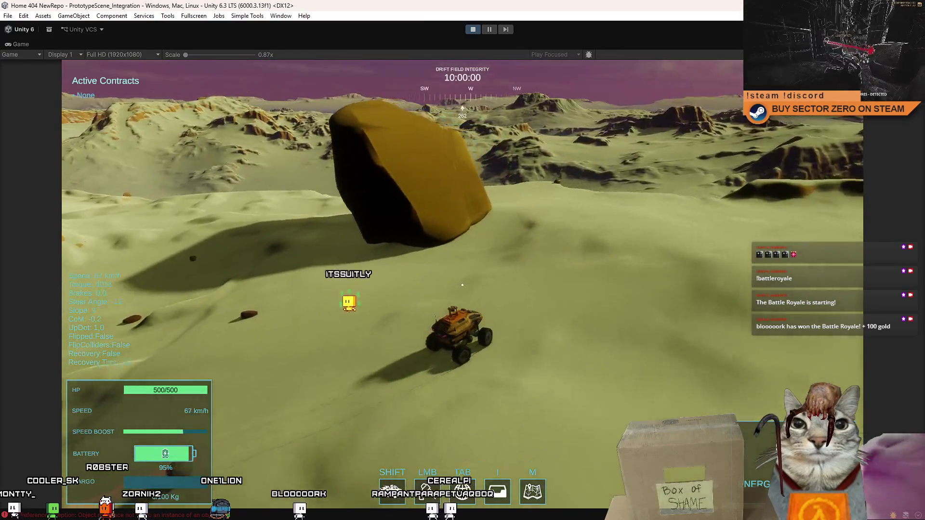
key(a)
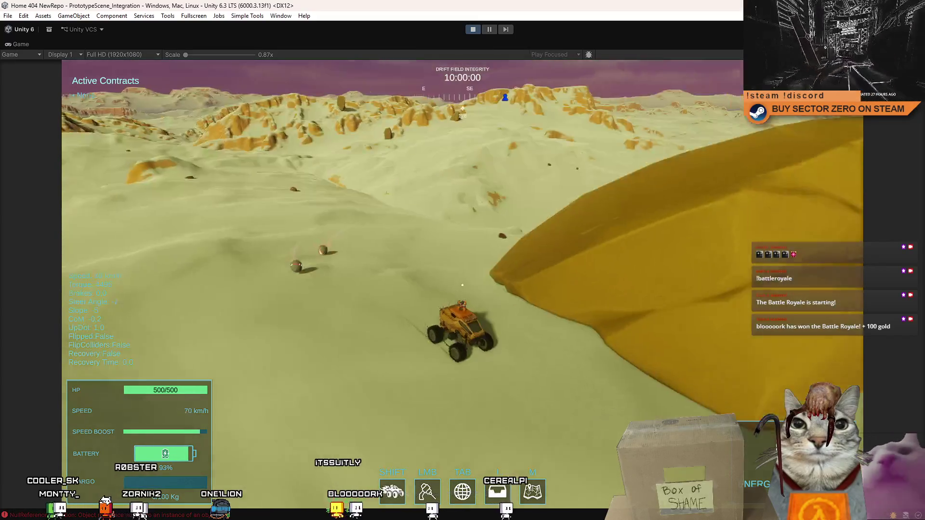
key(a)
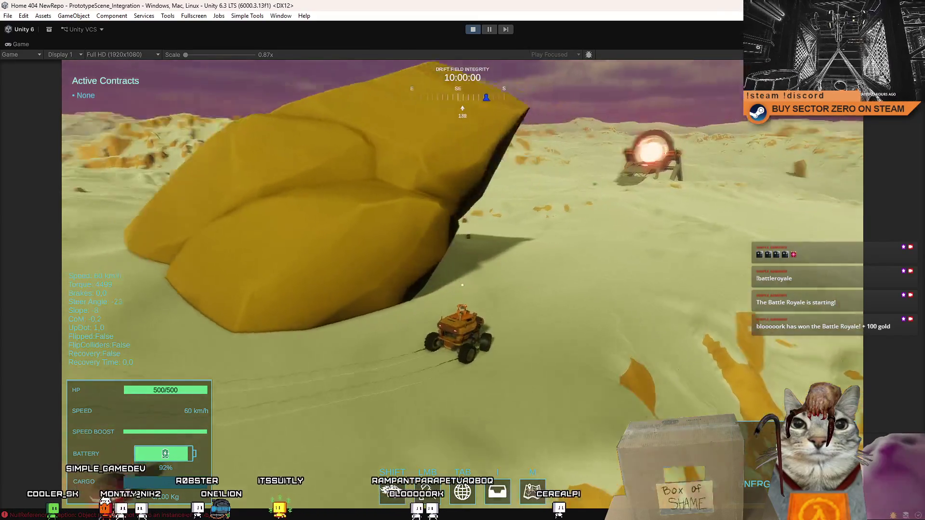
key(a)
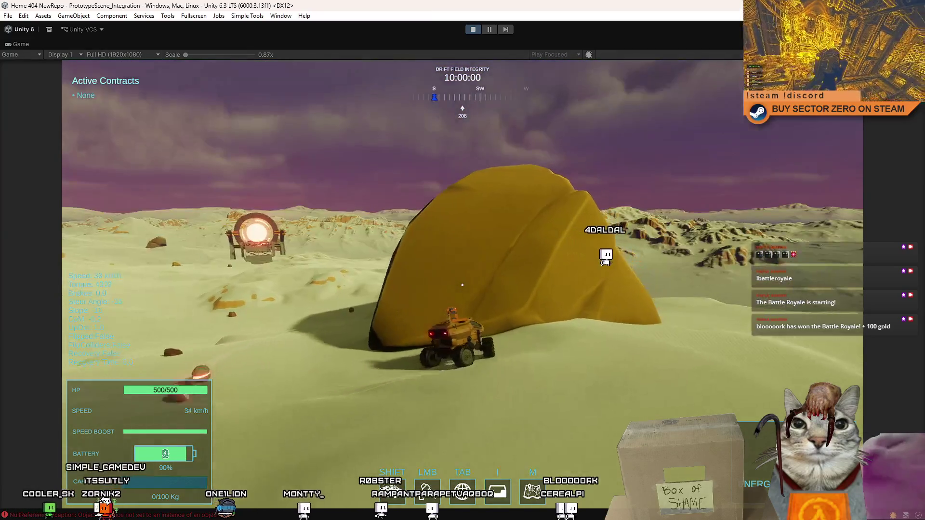
key(s)
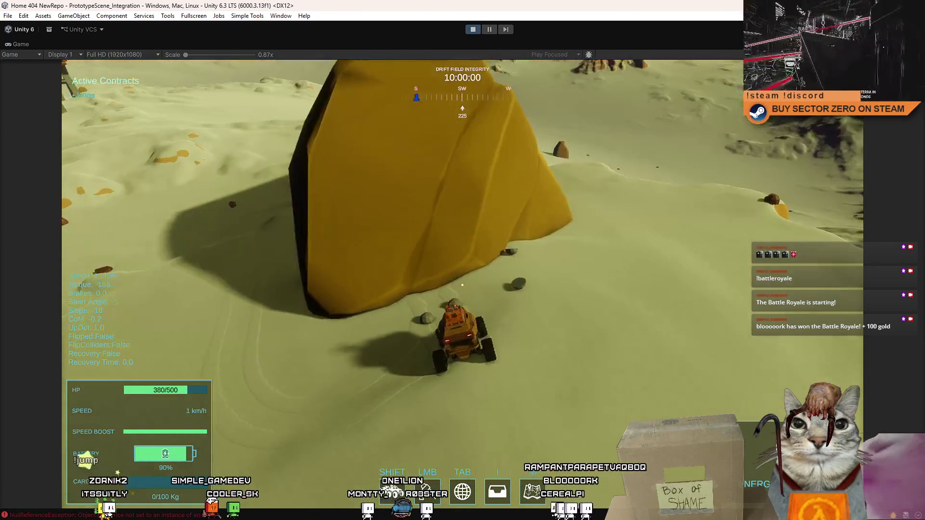
key(w)
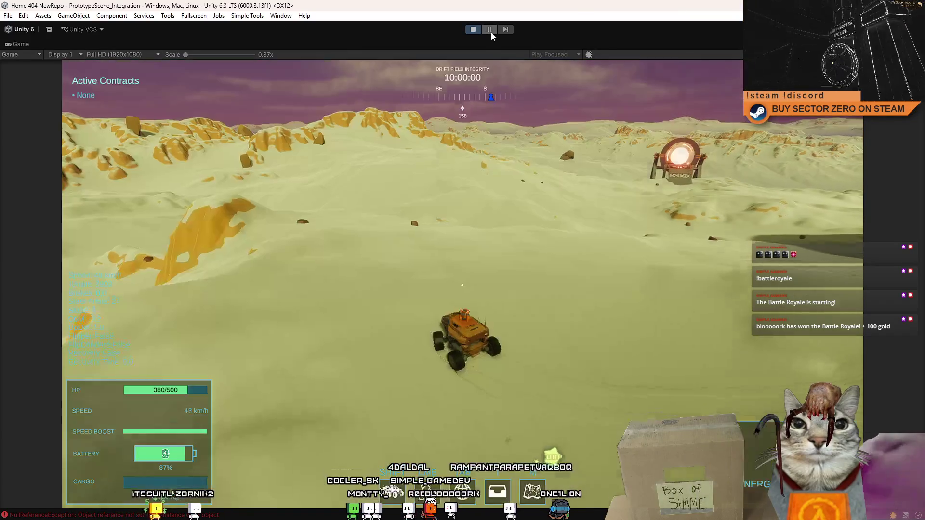
click(489, 29)
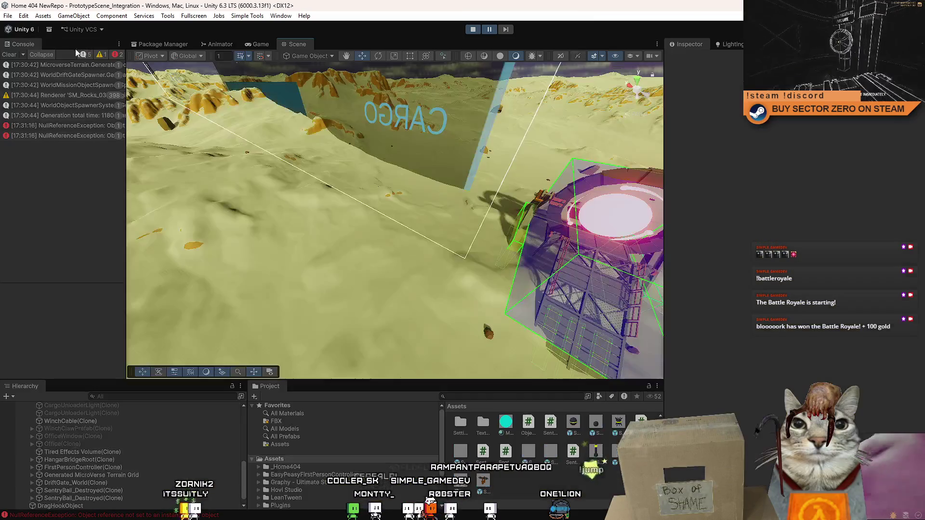
Step: Widen the Console and trace the NullReferenceException to SentryBall.cs line 41
drag(125, 126, 306, 127)
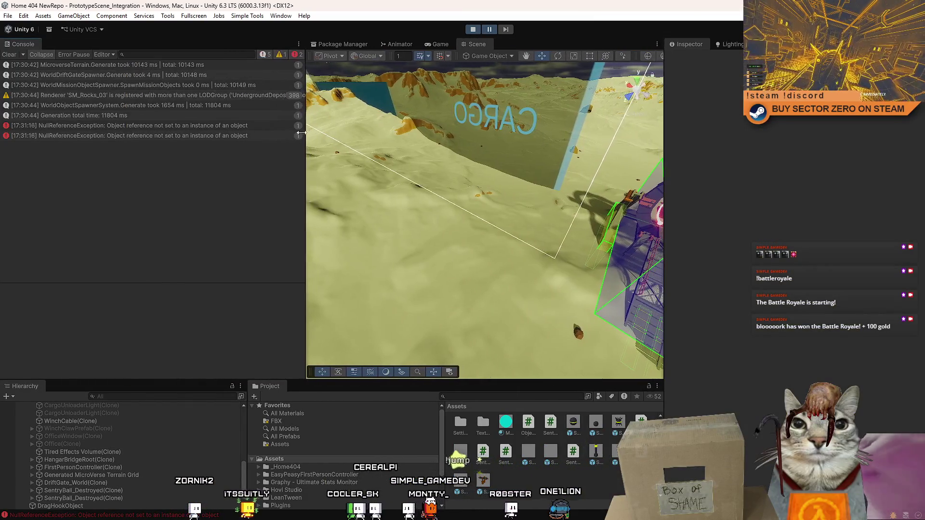
click(222, 133)
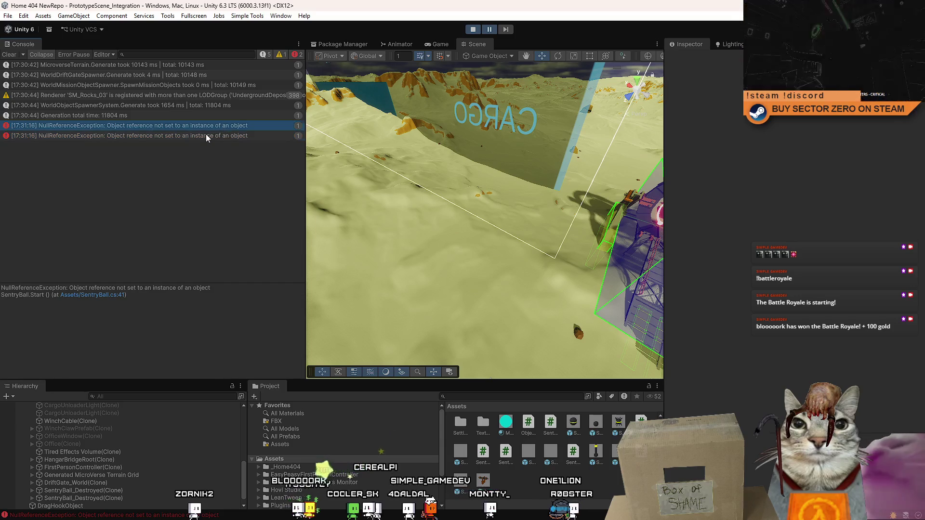
click(112, 300)
click(111, 297)
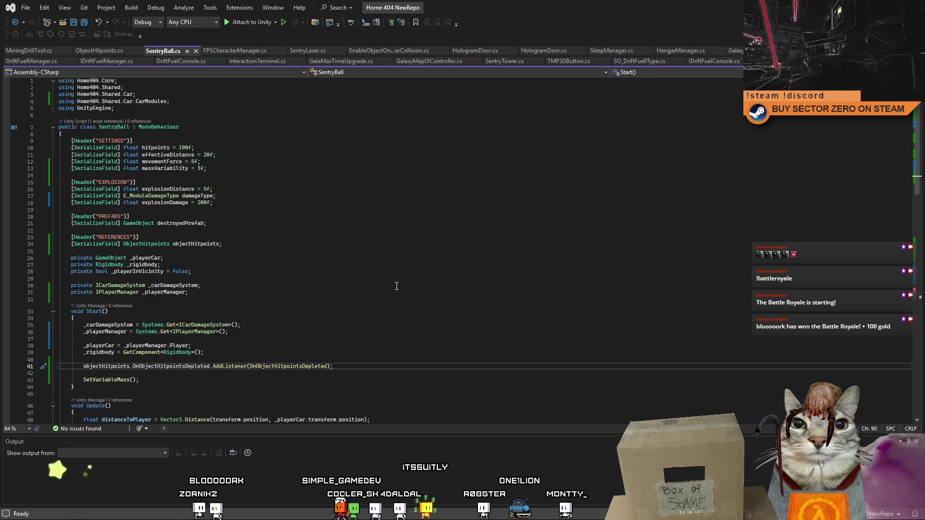
scroll(429, 312, down, 4)
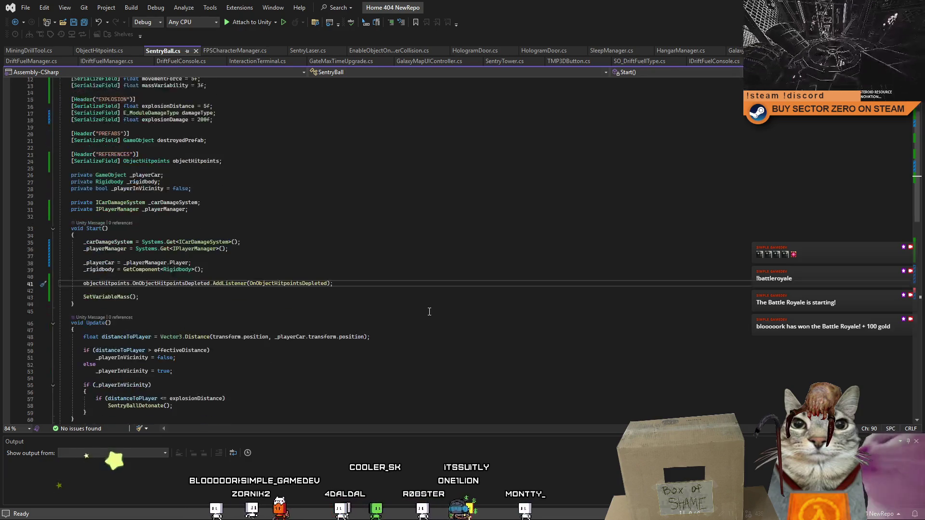
key(alt+Tab)
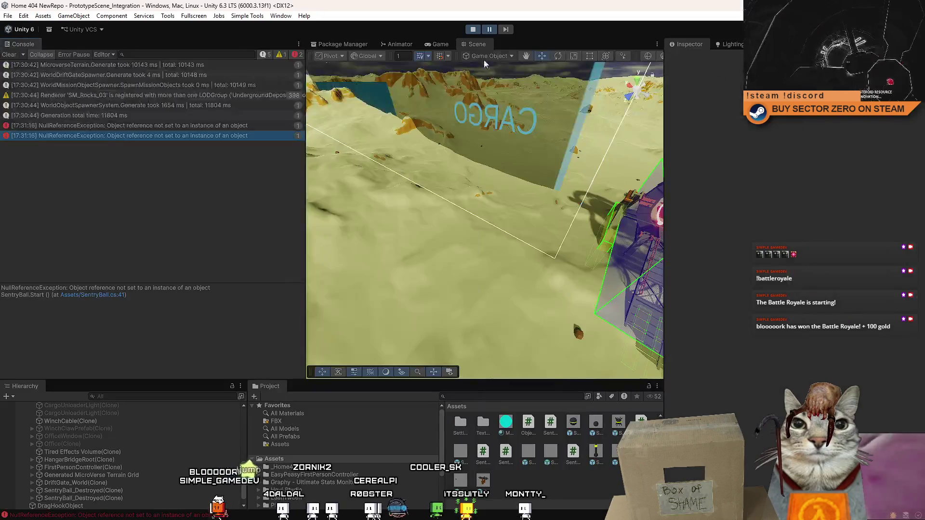
Step: Stop the game, clear the Console, and select the SentryBall prefab
click(473, 31)
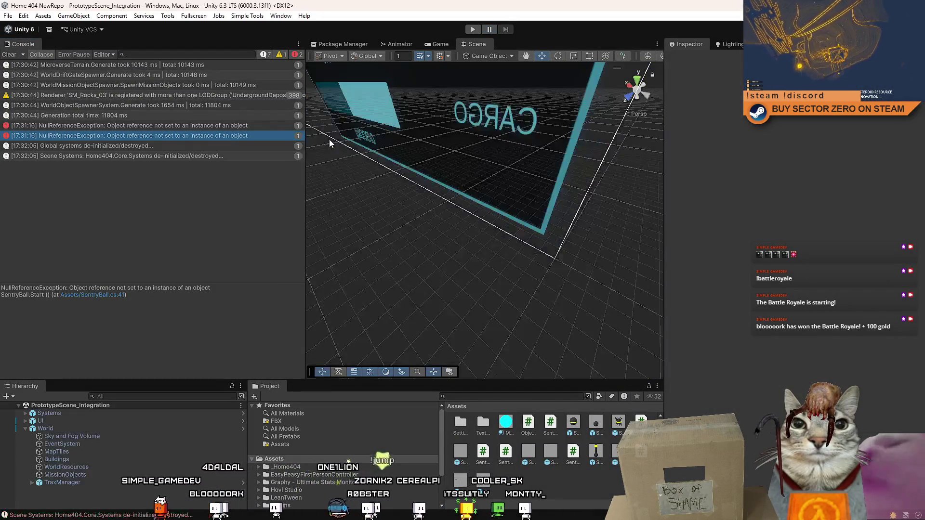
click(11, 55)
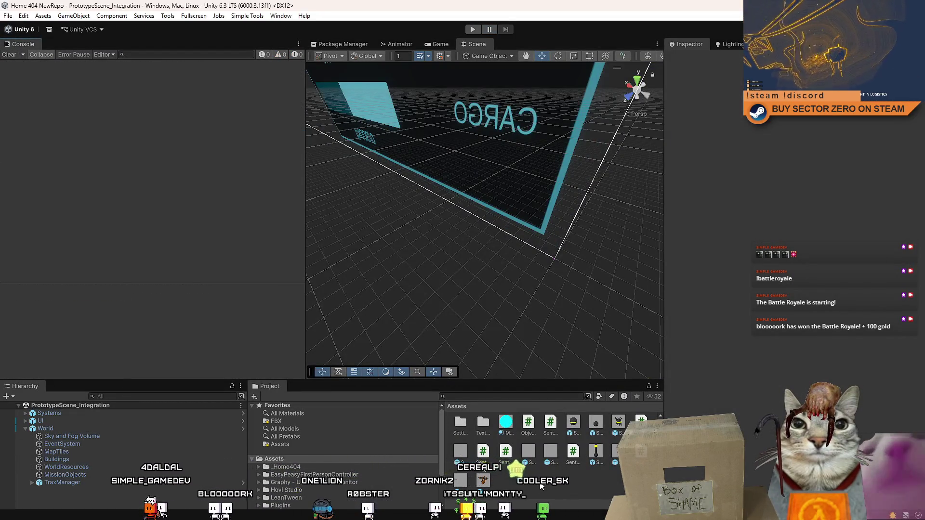
click(577, 423)
scroll(889, 204, down, 10)
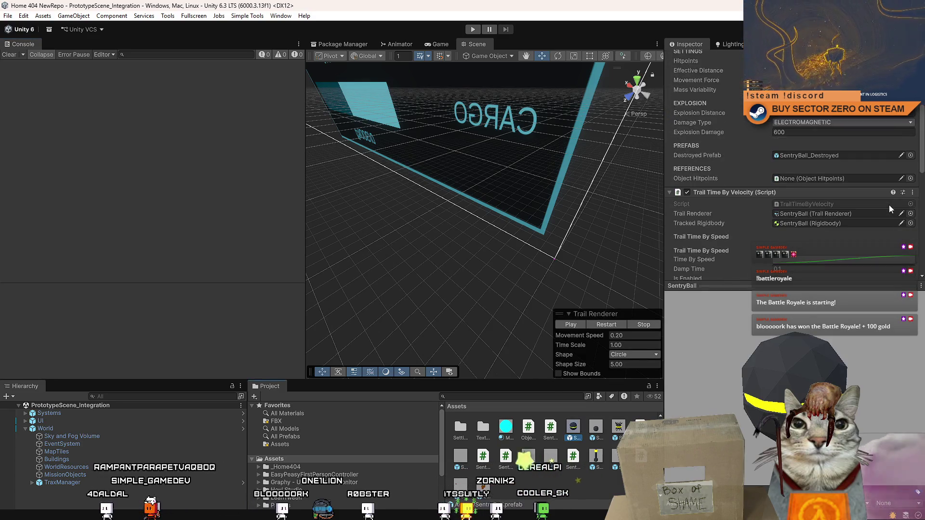
scroll(891, 201, down, 10)
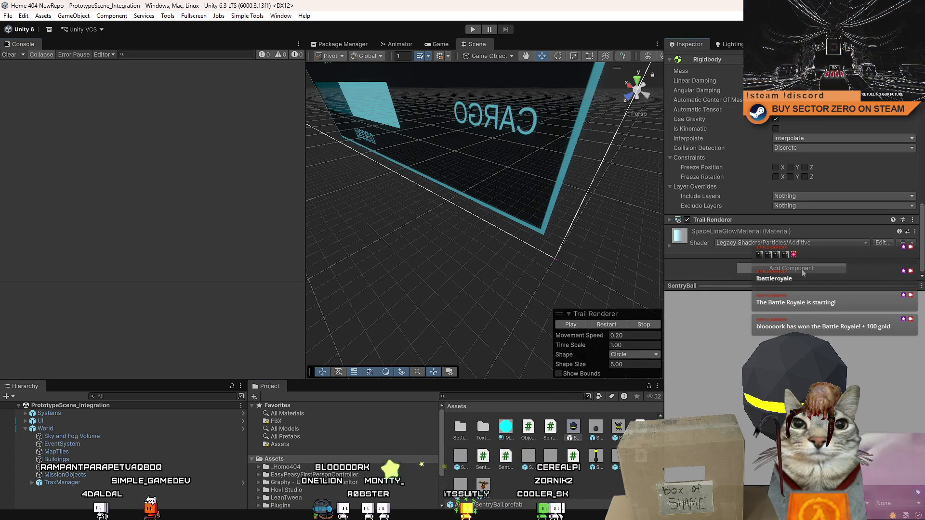
Step: Add the Object Hitpoints script to the SentryBall prefab
click(802, 269)
text(object)
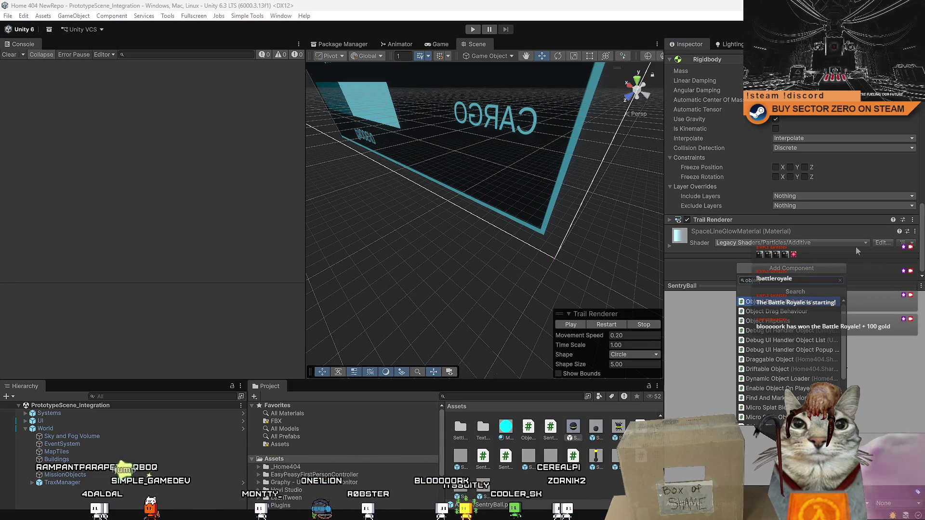
key(Down)
key(Down)
key(Return)
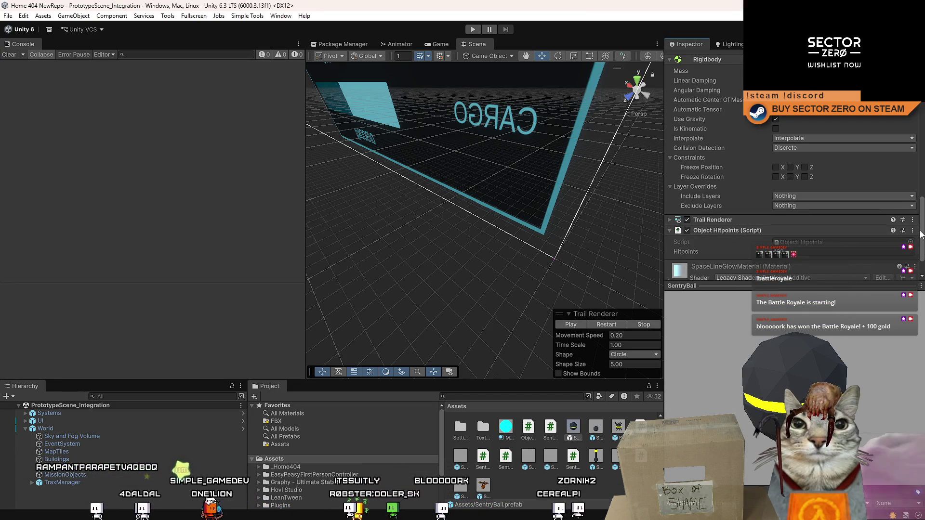
Step: Move the Object Hitpoints component above the Trail Renderer
scroll(921, 235, up, 3)
scroll(922, 235, down, 3)
click(729, 44)
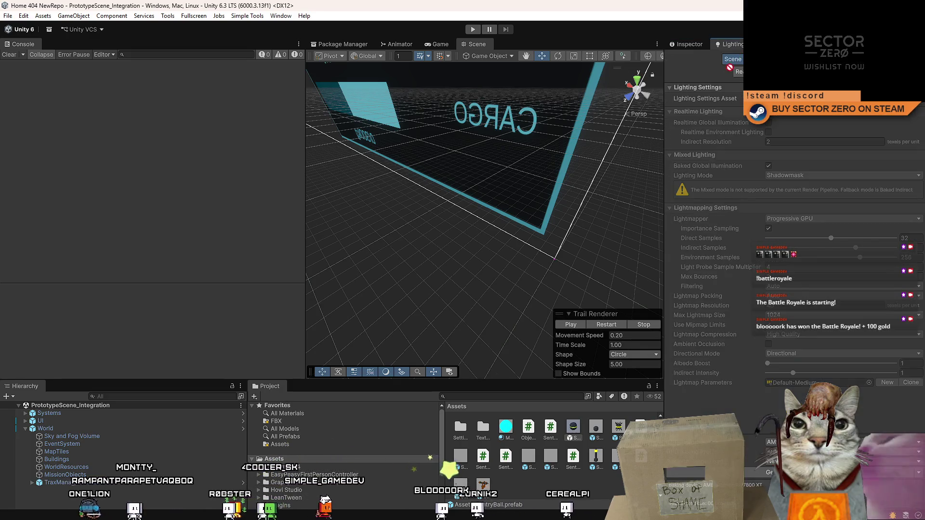
click(694, 45)
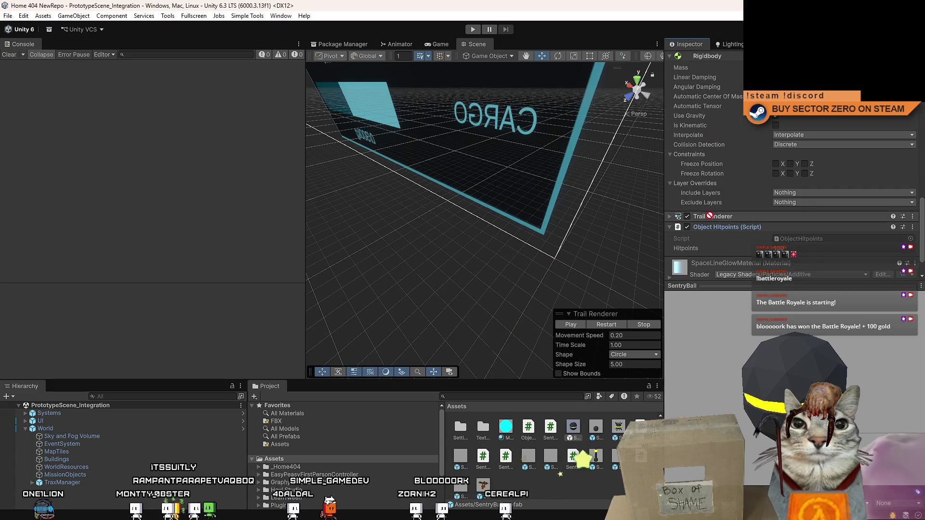
drag(716, 209, 750, 234)
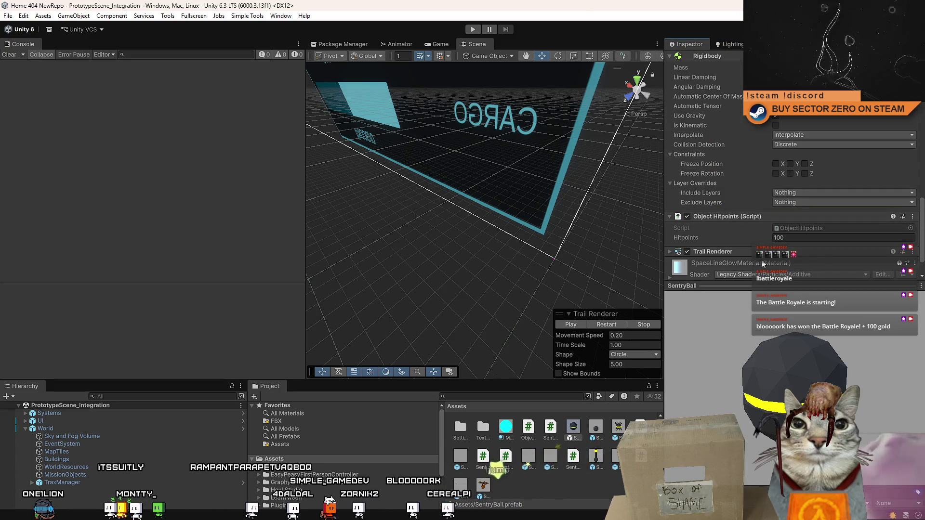
Step: Review the script fields (Hitpoints 2, Movement Force 520, Explosion Damage 600), then deselect the prefab
drag(776, 298, 761, 395)
scroll(759, 394, up, 5)
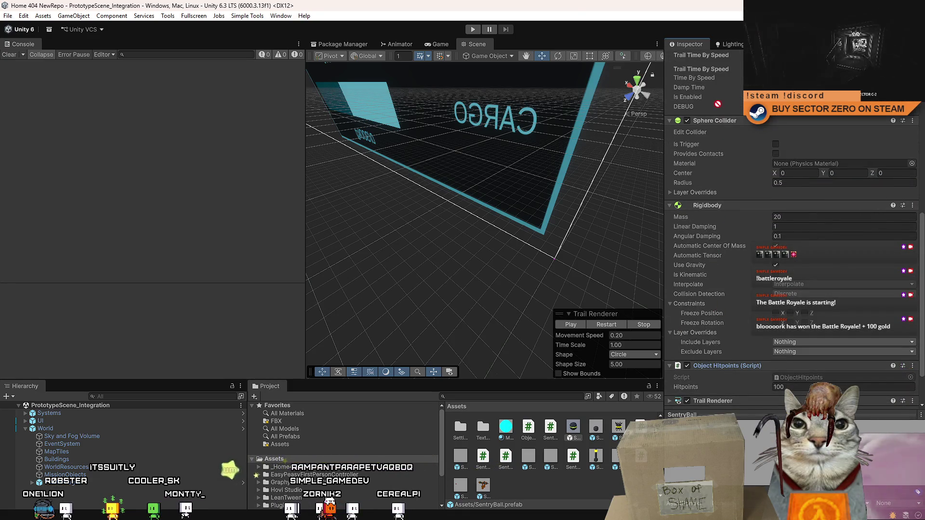
drag(718, 115, 718, 114)
scroll(760, 178, up, 6)
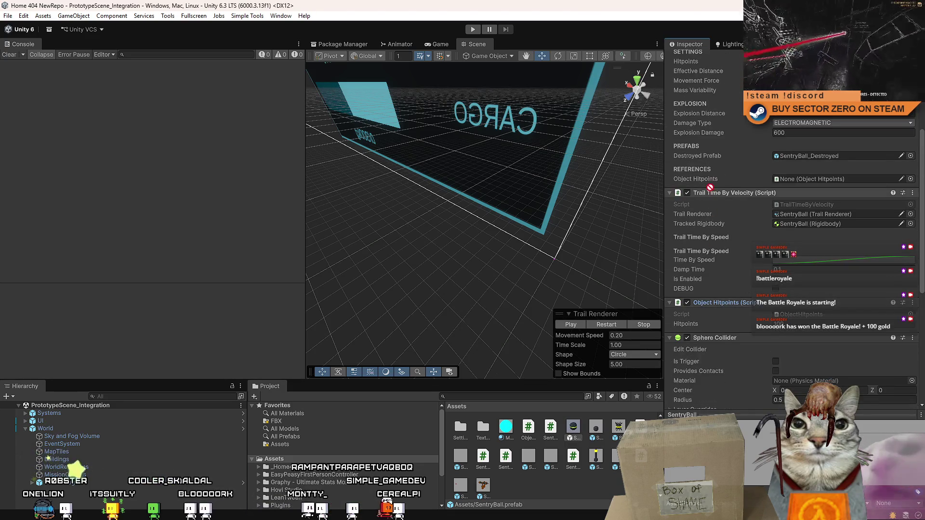
drag(716, 191, 802, 203)
scroll(762, 240, up, 1)
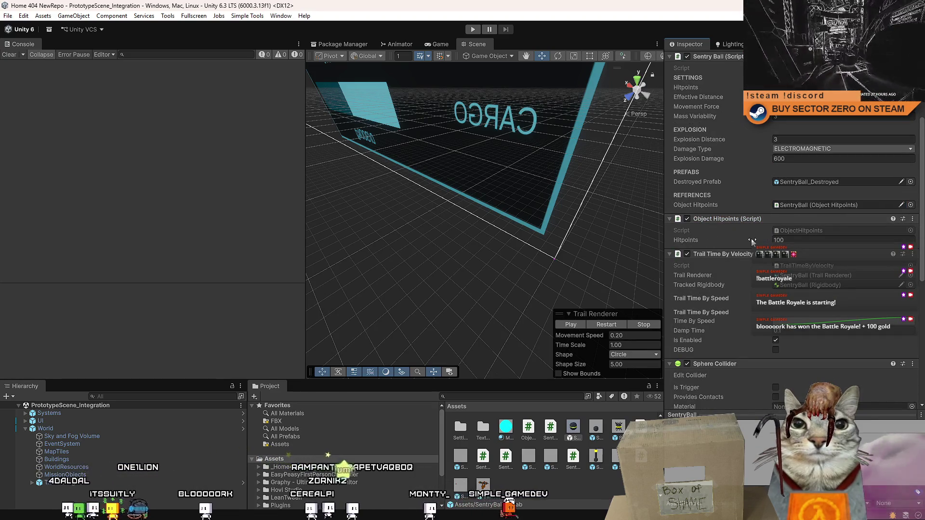
scroll(752, 240, up, 4)
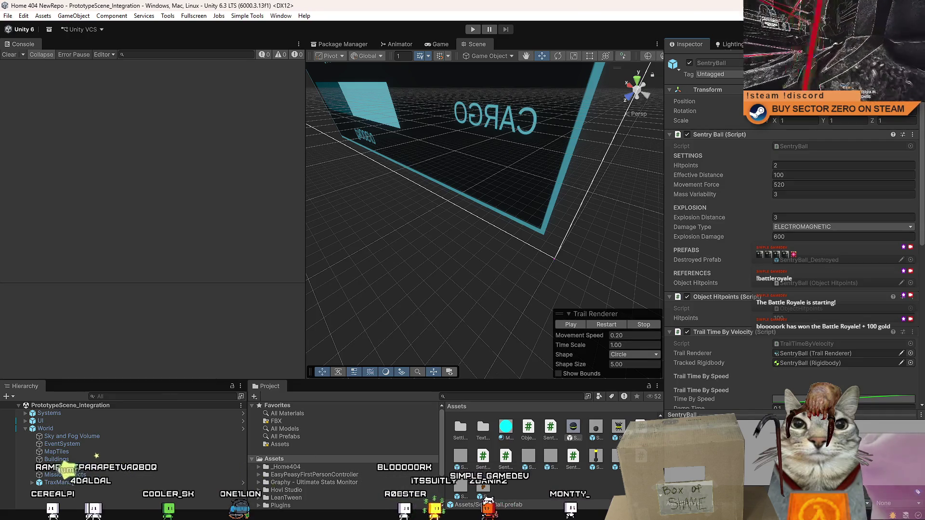
click(389, 450)
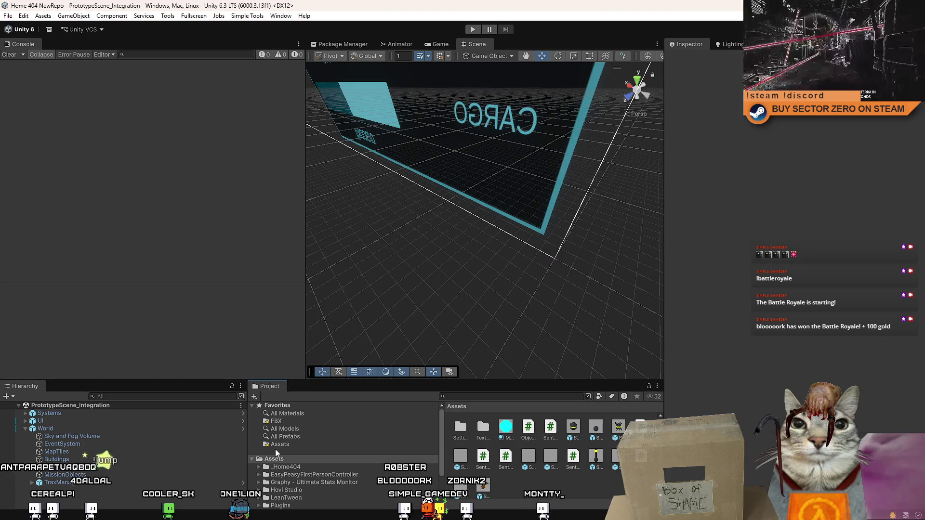
Step: Enter Play mode, widen the Game view, and start from the Drift Miners menu
click(473, 28)
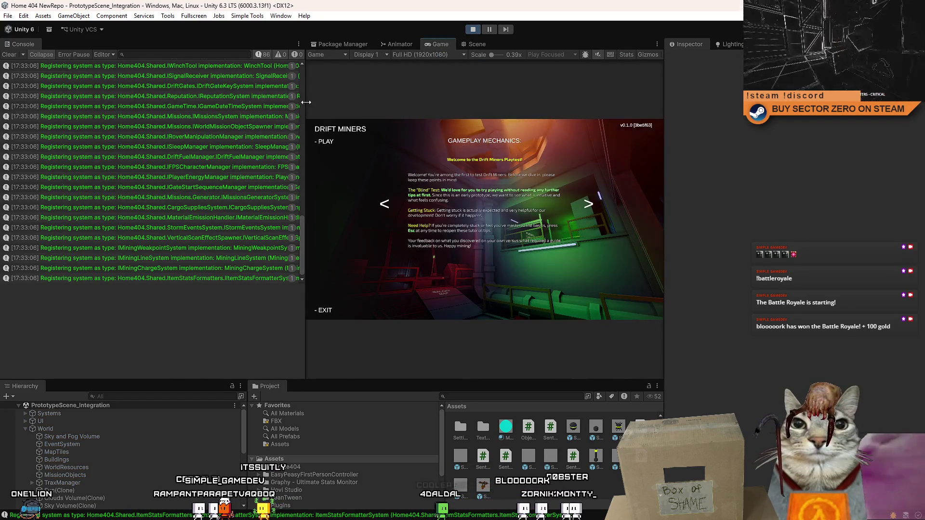
drag(304, 100, 143, 101)
click(179, 109)
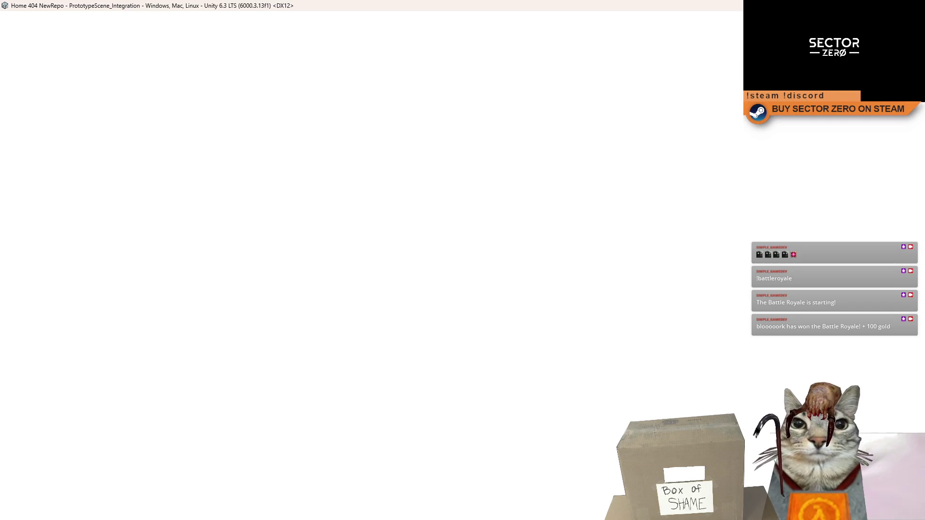
Step: In Task Manager sorted by memory, end the Unity Editor and close Unity Hub
key(ctrl+shift+Escape)
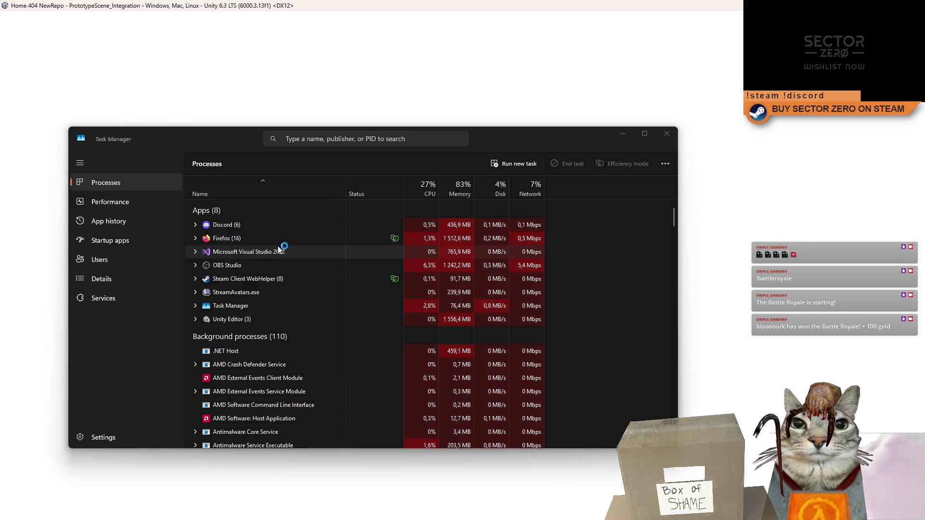
click(463, 188)
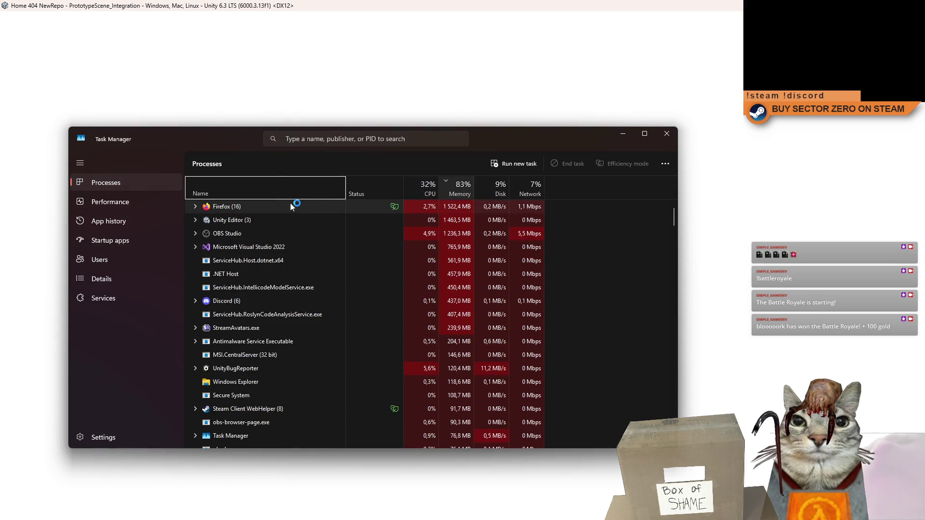
right_click(271, 217)
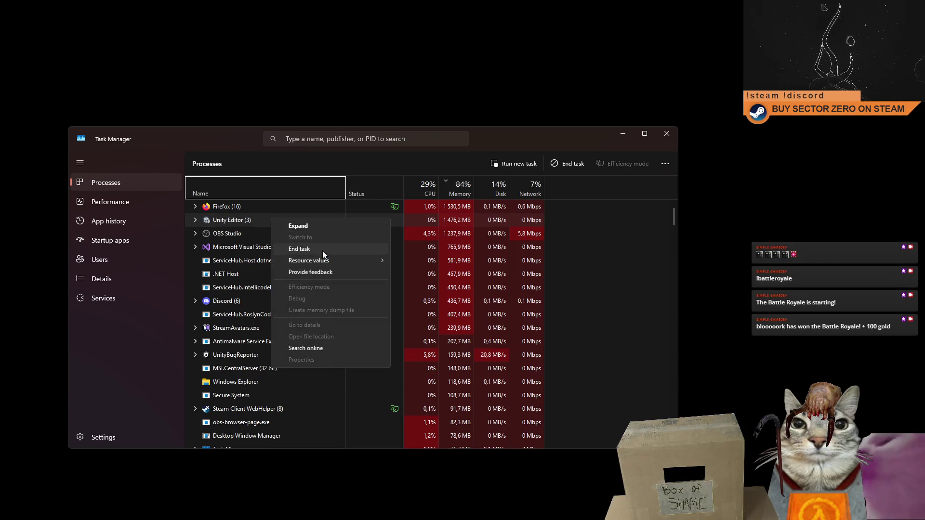
click(322, 250)
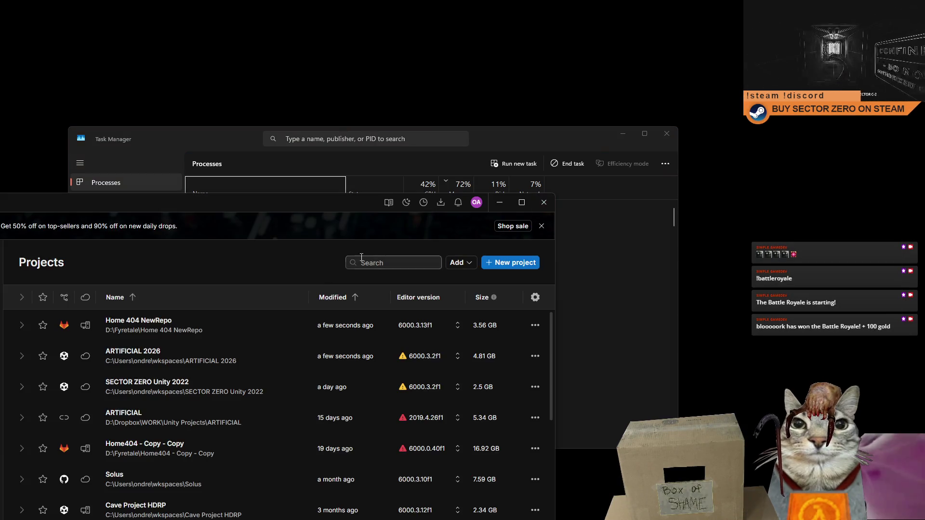
click(541, 205)
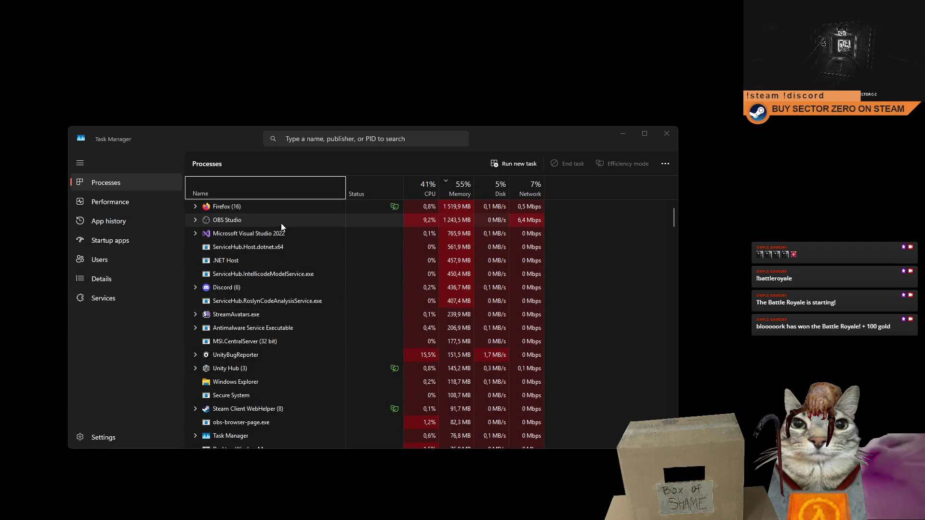
Step: End Visual Studio 2022 and StreamAvatars.exe, then close Task Manager
right_click(270, 233)
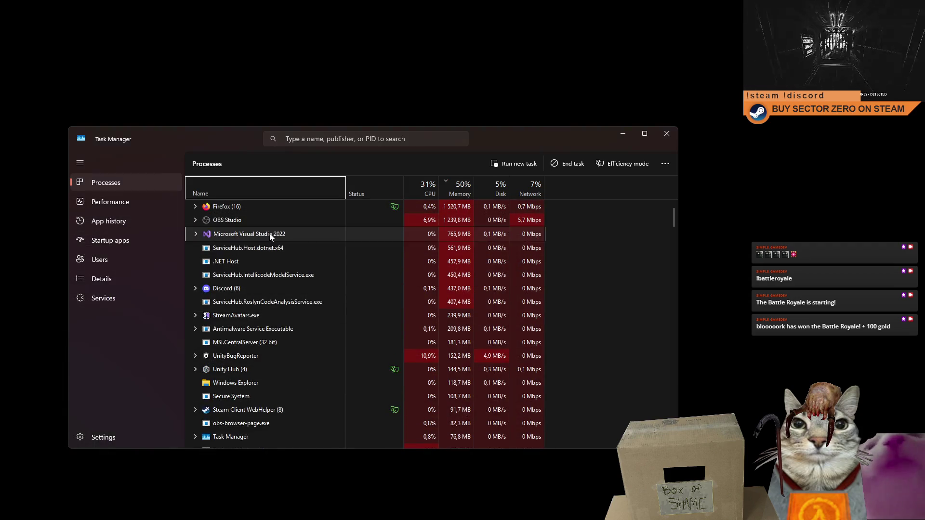
click(308, 252)
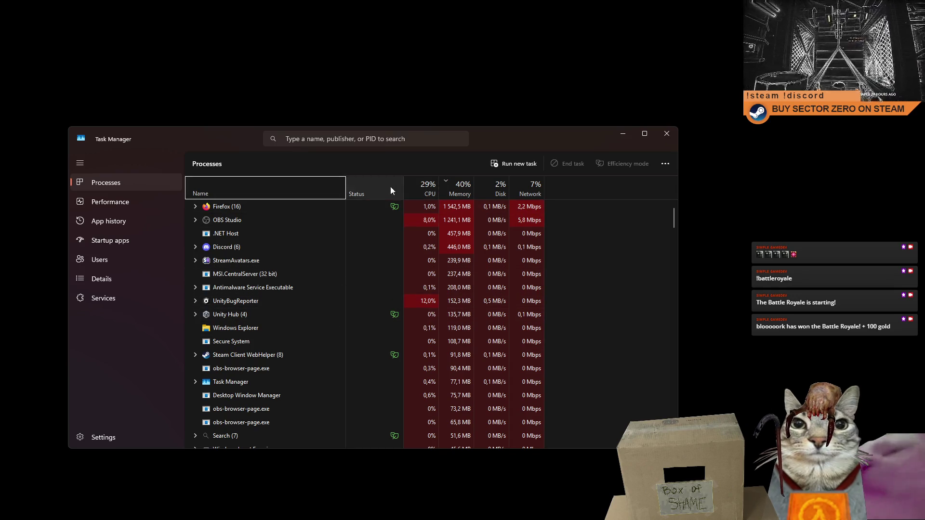
click(276, 188)
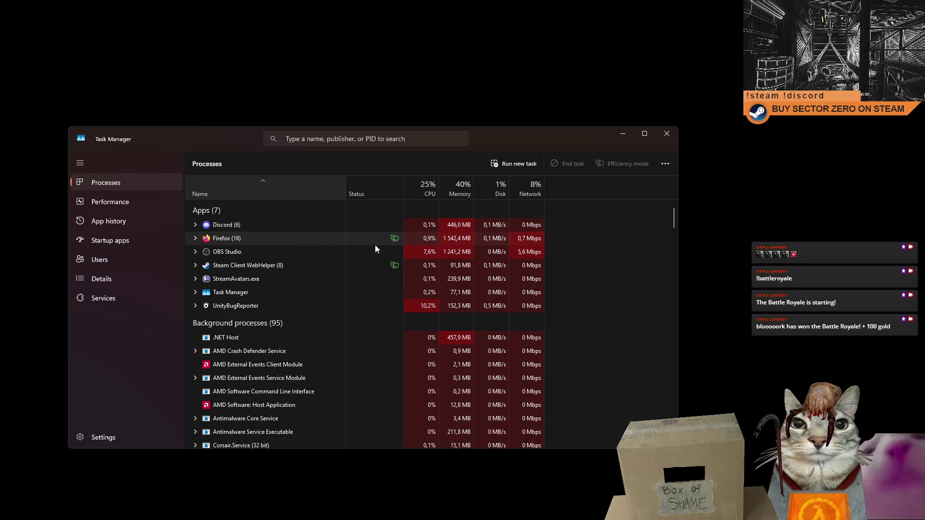
right_click(245, 279)
click(292, 299)
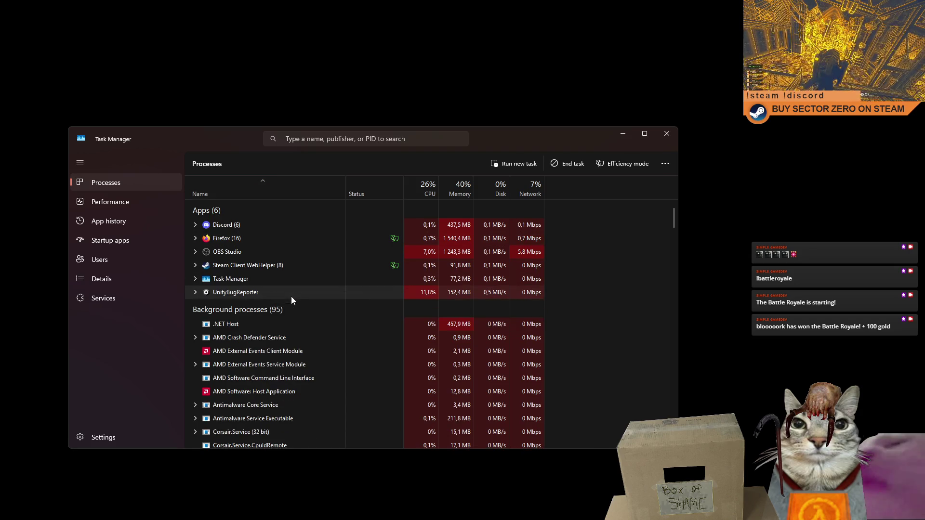
click(666, 133)
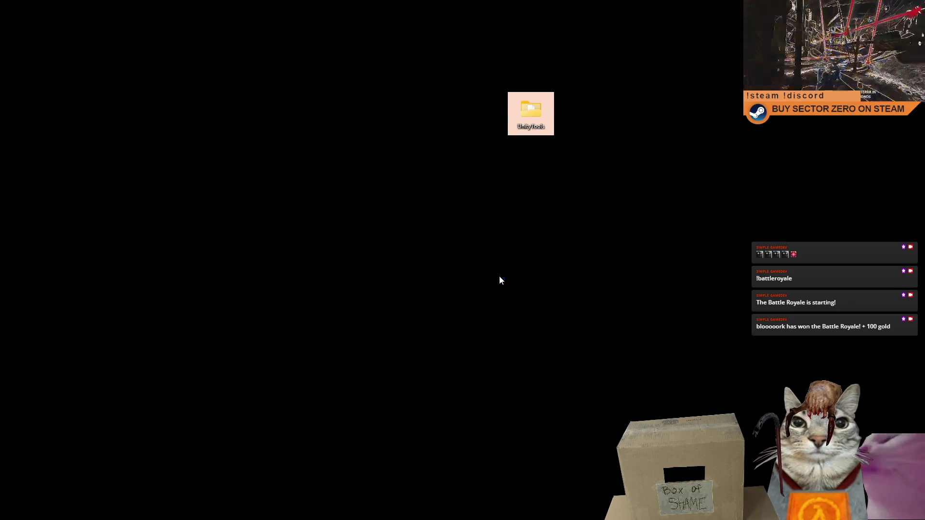
Step: Restart Windows Explorer from Task Manager, then close Task Manager
key(ctrl+shift+Escape)
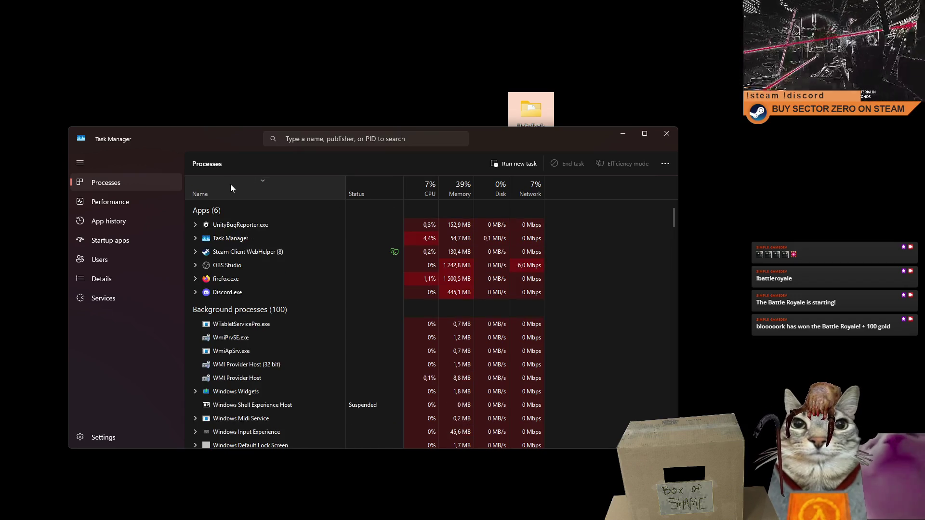
scroll(338, 284, down, 1)
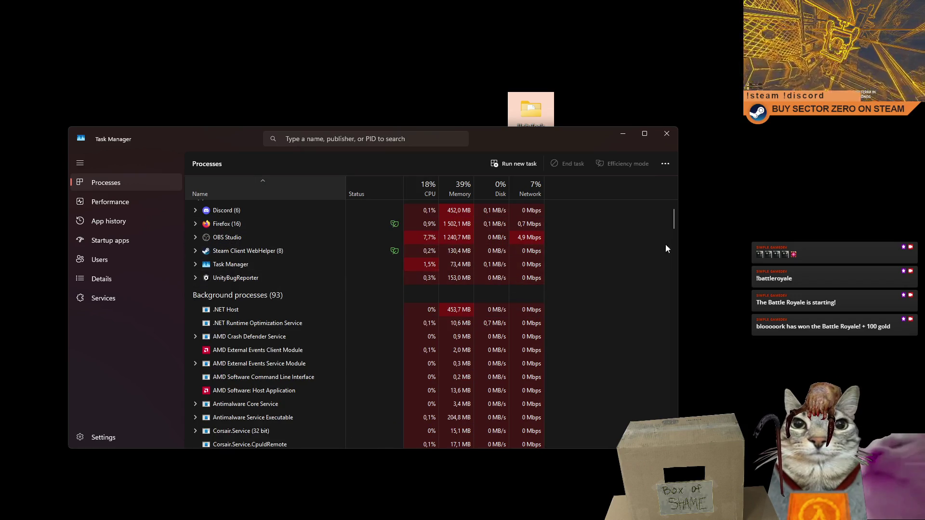
mouse_move(672, 215)
mouse_down()
mouse_move(667, 322)
mouse_move(668, 305)
mouse_move(679, 394)
mouse_up()
scroll(261, 392, down, 2)
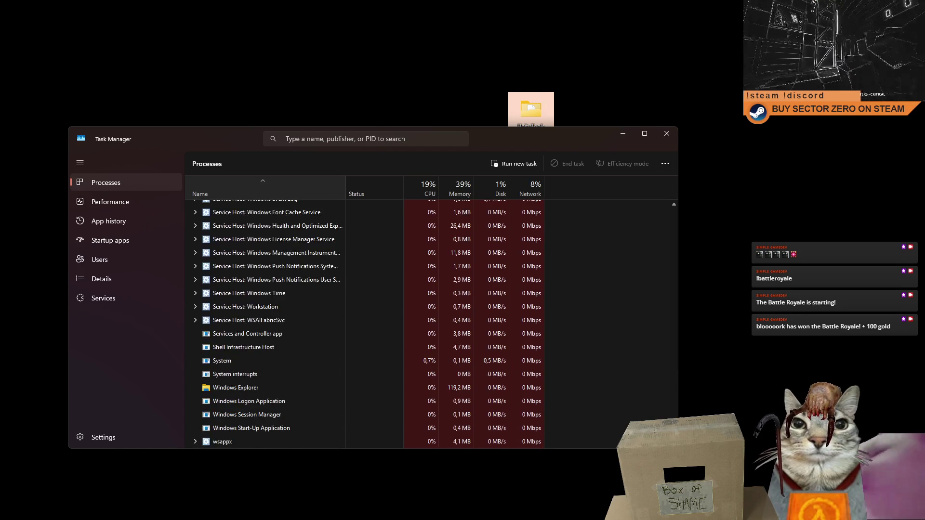
right_click(254, 391)
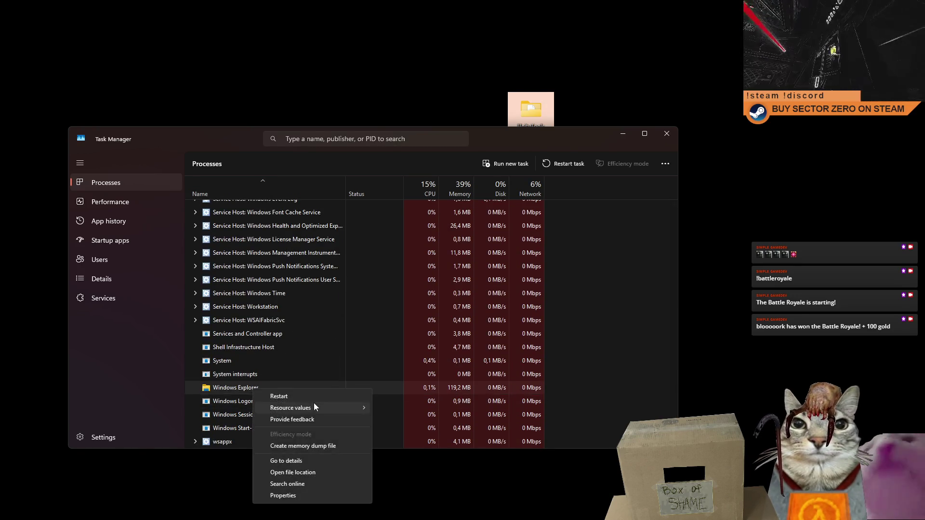
click(289, 396)
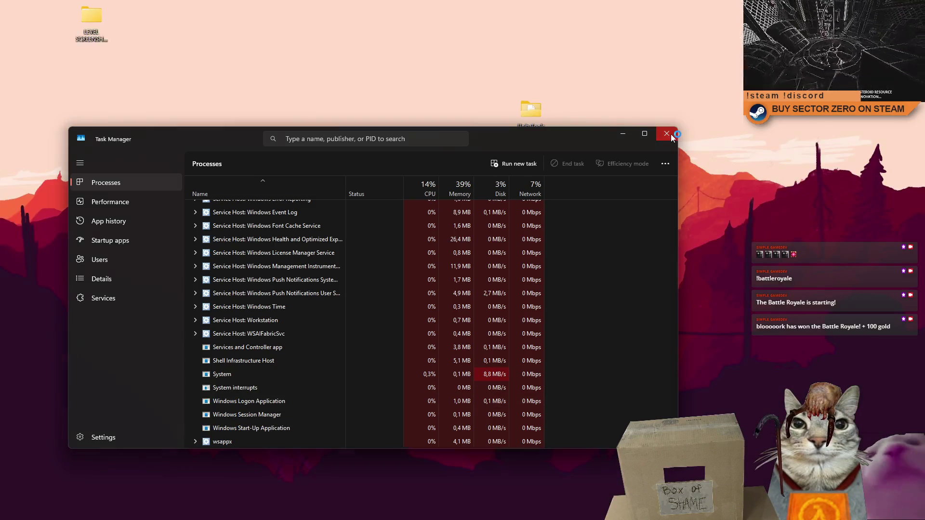
click(671, 134)
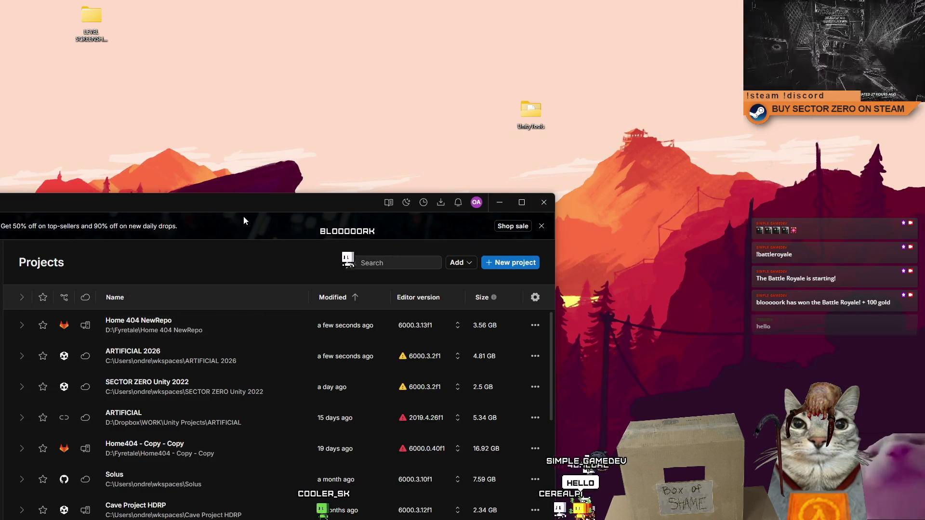
Step: Minimize Unity Hub and orbit the Scene view around the CARGO structure
click(501, 202)
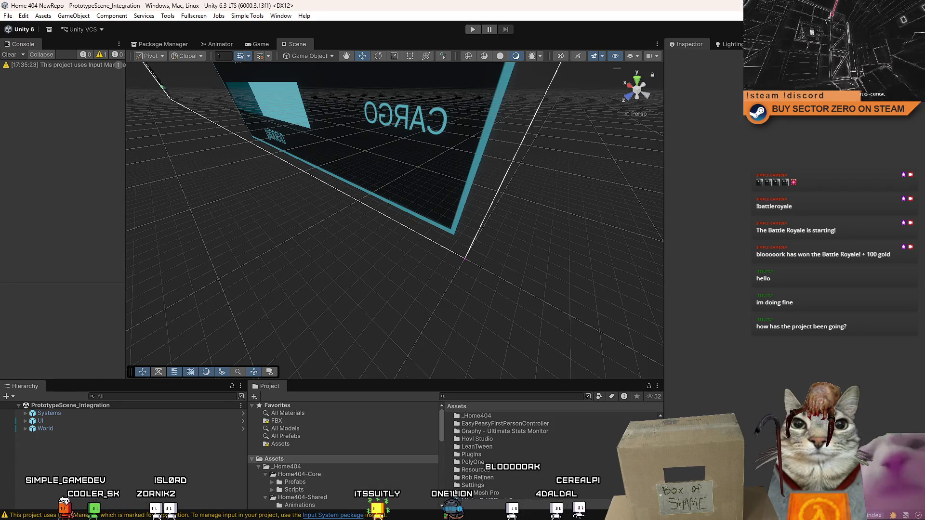
mouse_move(463, 250)
mouse_down()
mouse_move(445, 299)
mouse_move(461, 237)
mouse_move(570, 241)
mouse_move(400, 184)
mouse_up()
Step: Play the game from the Drift Miners menu with a cleared Console, then pause with Esc
click(262, 45)
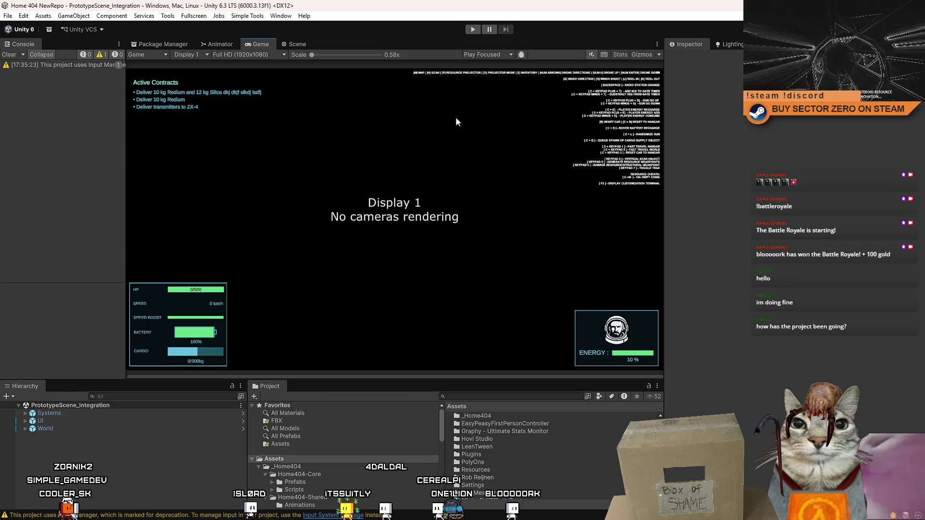
click(473, 30)
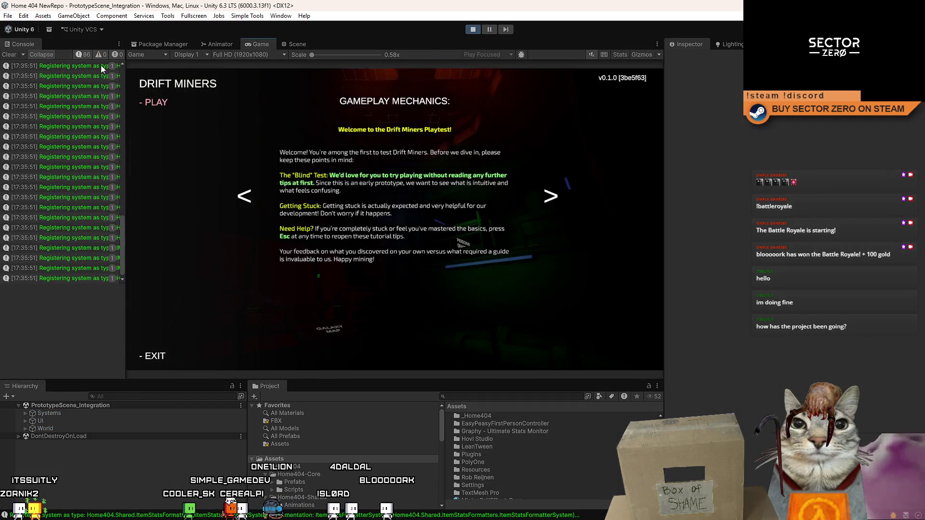
click(9, 55)
click(155, 102)
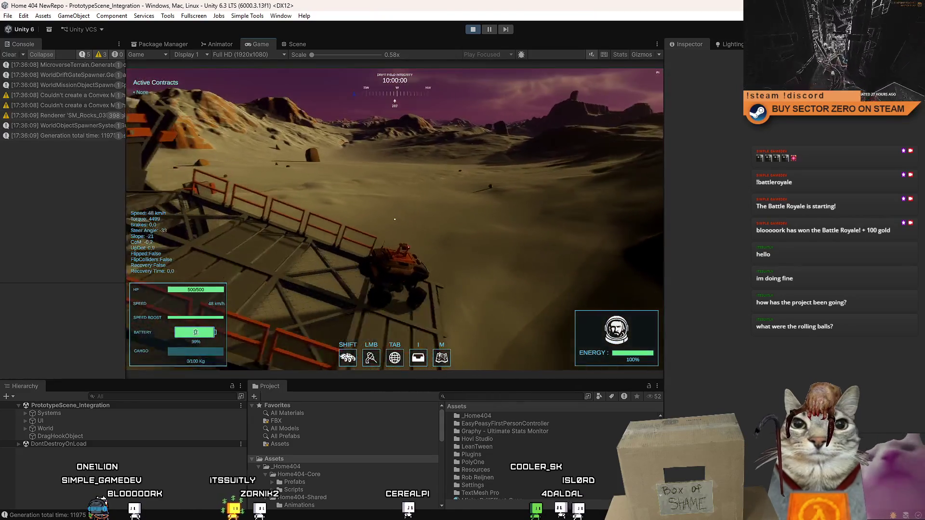
key(Escape)
key(Escape)
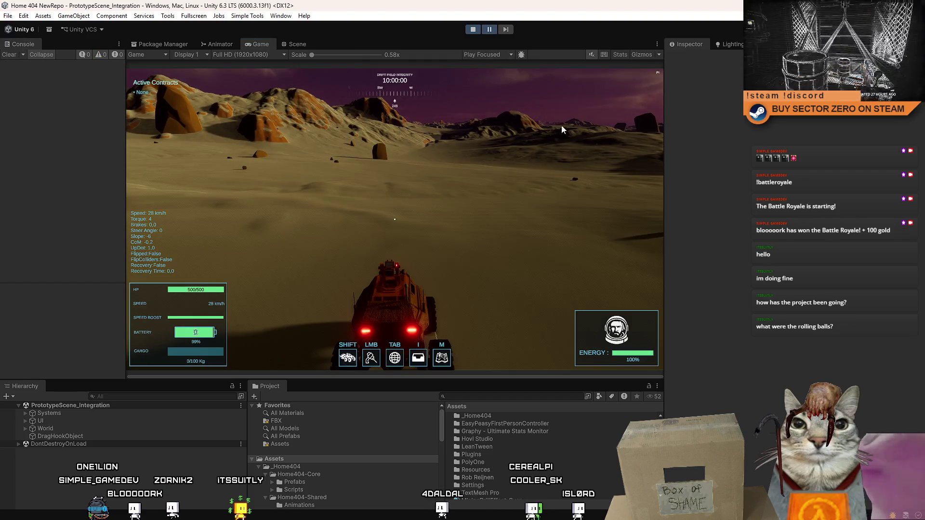
Step: Inspect the rolling SentryBall clones in the Scene view, then return to the Game view
click(290, 46)
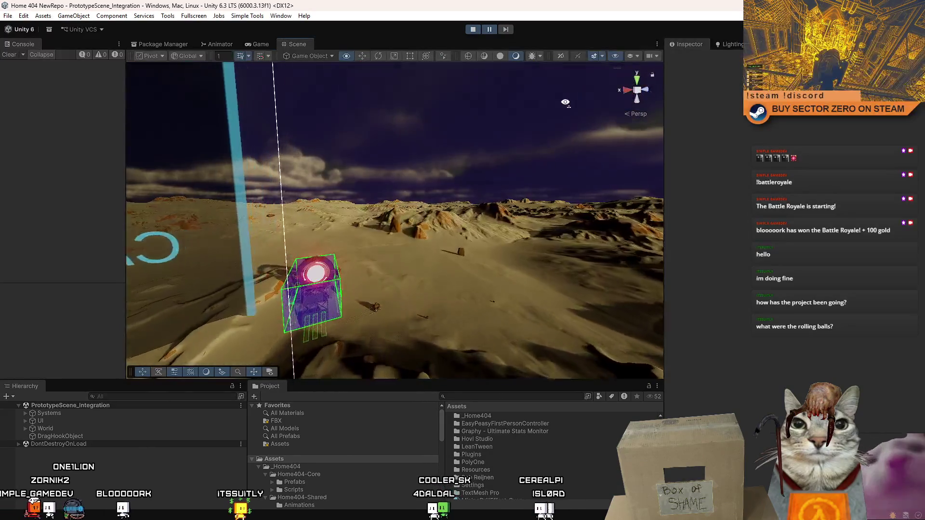
mouse_move(565, 102)
alt+mouse_down()
mouse_move(539, 241)
mouse_move(520, 473)
alt+mouse_up()
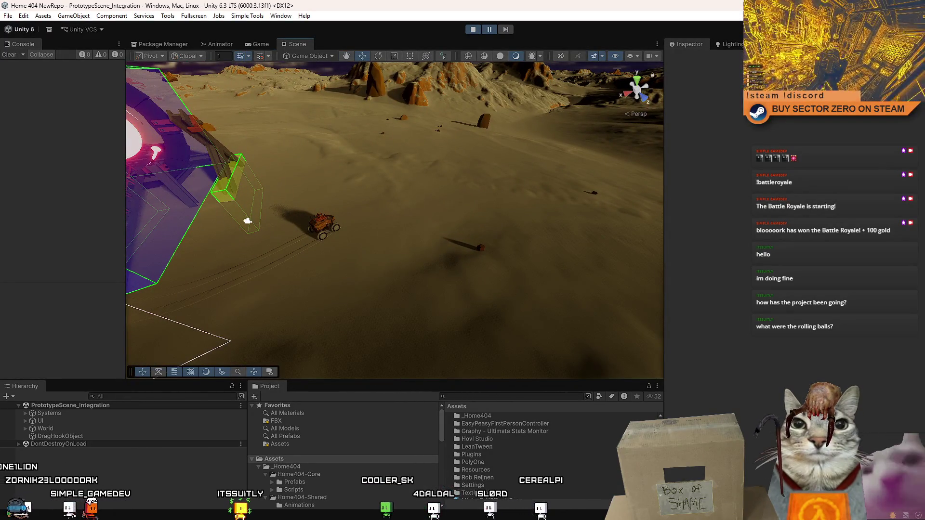
scroll(530, 458, down, 3)
double_click(61, 444)
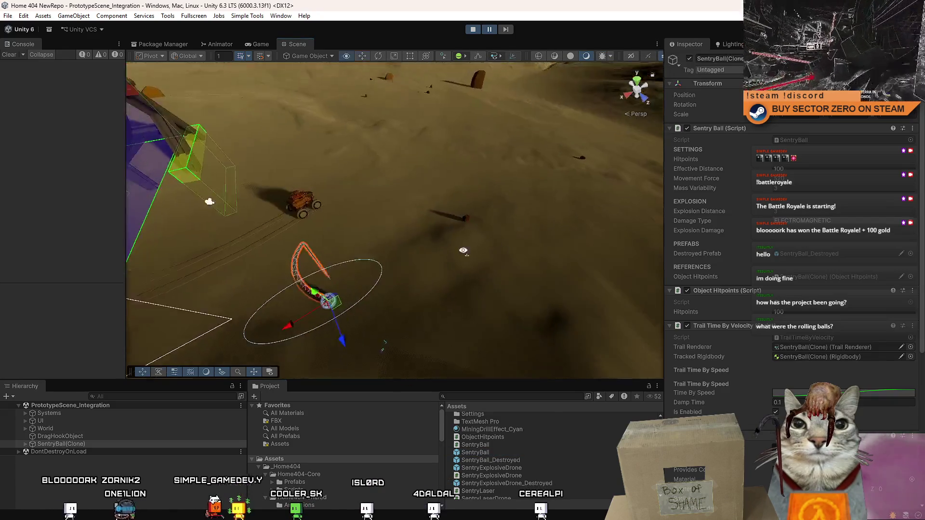
mouse_move(450, 224)
alt+mouse_down()
mouse_move(398, 215)
mouse_move(266, 225)
alt+mouse_up()
click(424, 206)
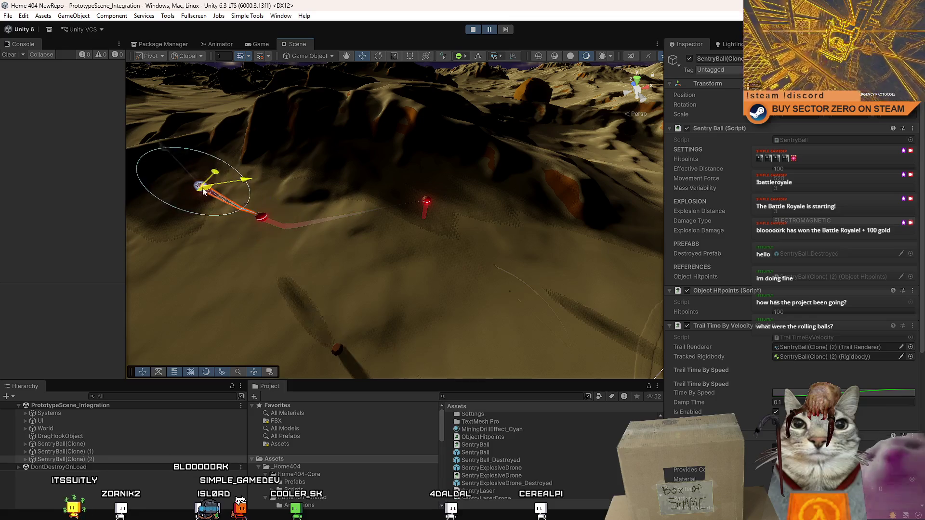
drag(204, 191, 208, 193)
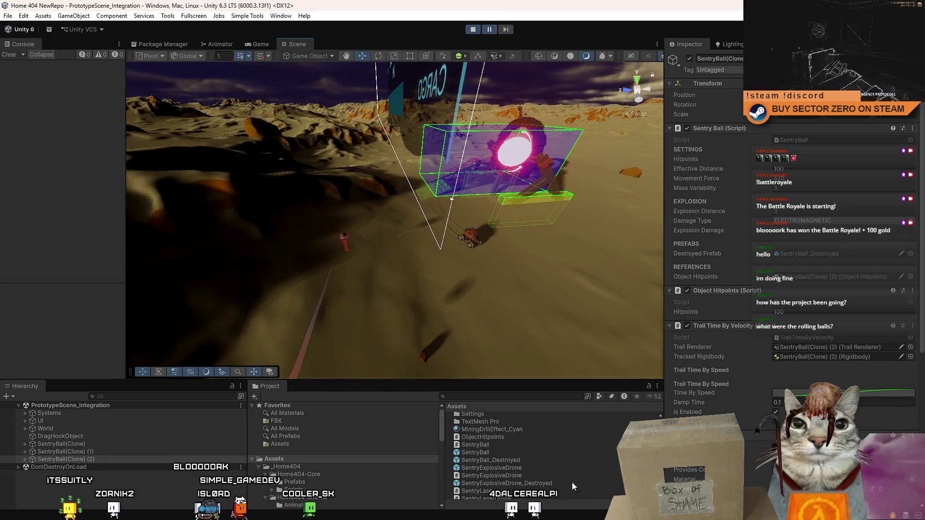
scroll(591, 478, up, 2)
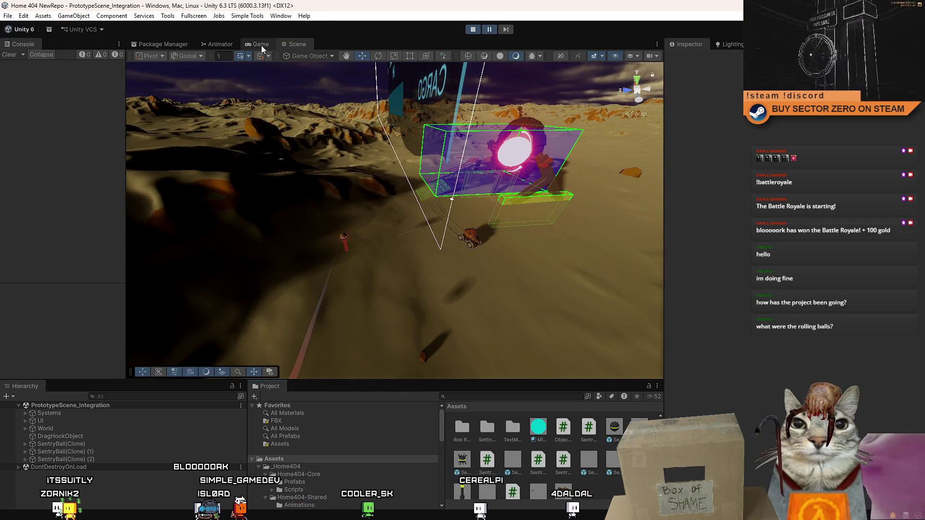
click(261, 45)
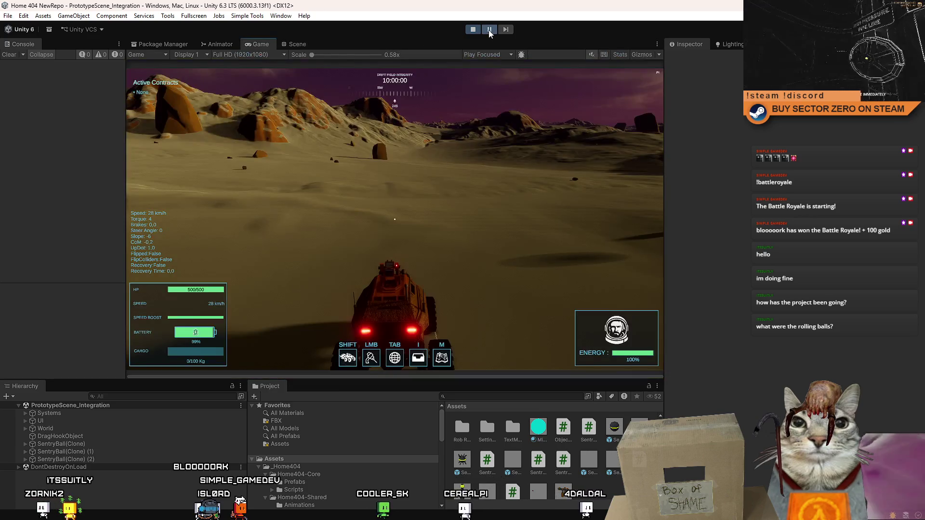
Step: Maximize the Game view and boost the rover, circling left toward the sentry balls
double_click(257, 44)
key(w)
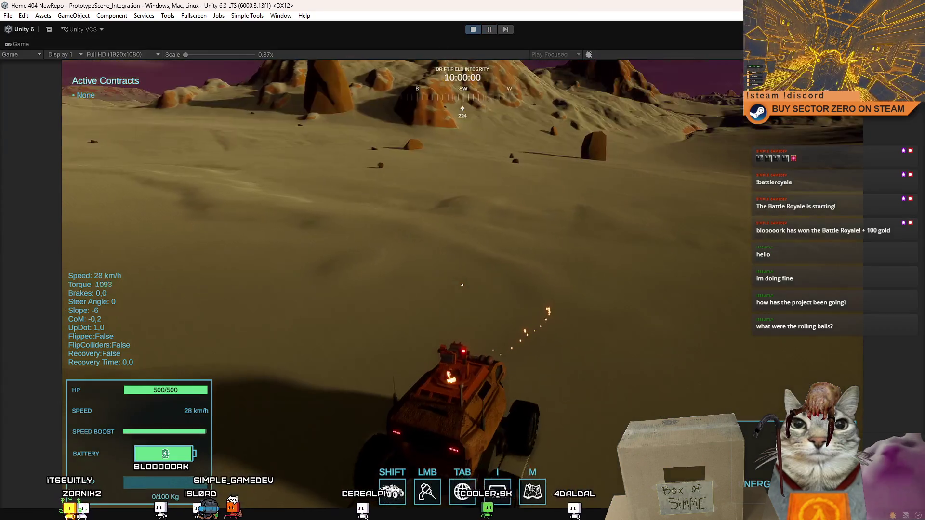
key(shift)
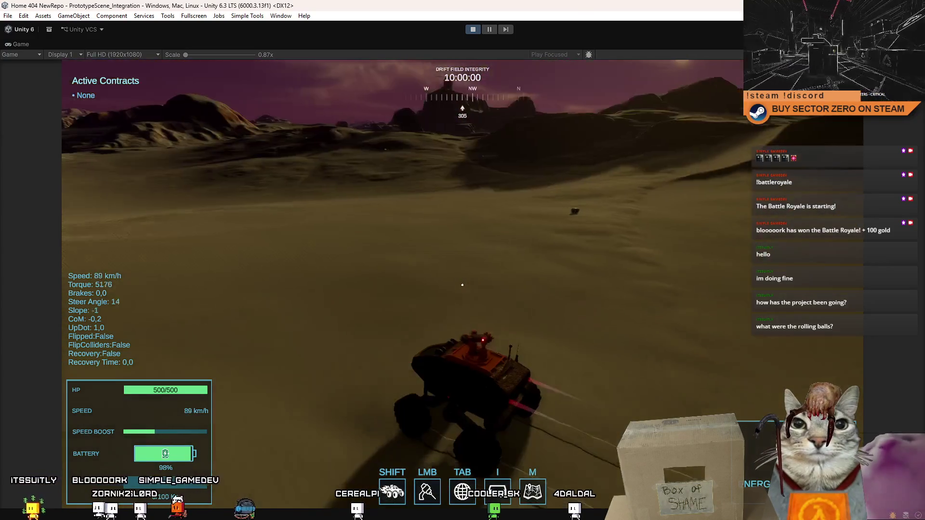
key(a)
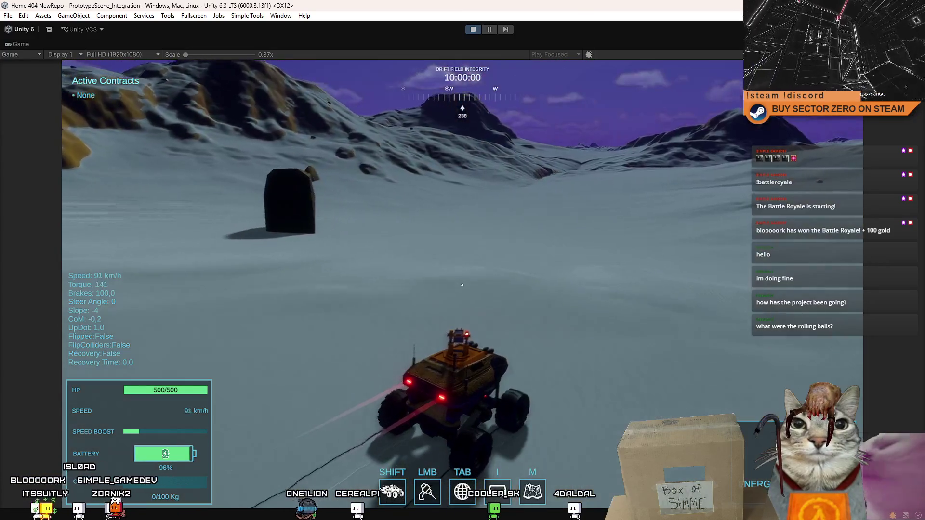
key(a)
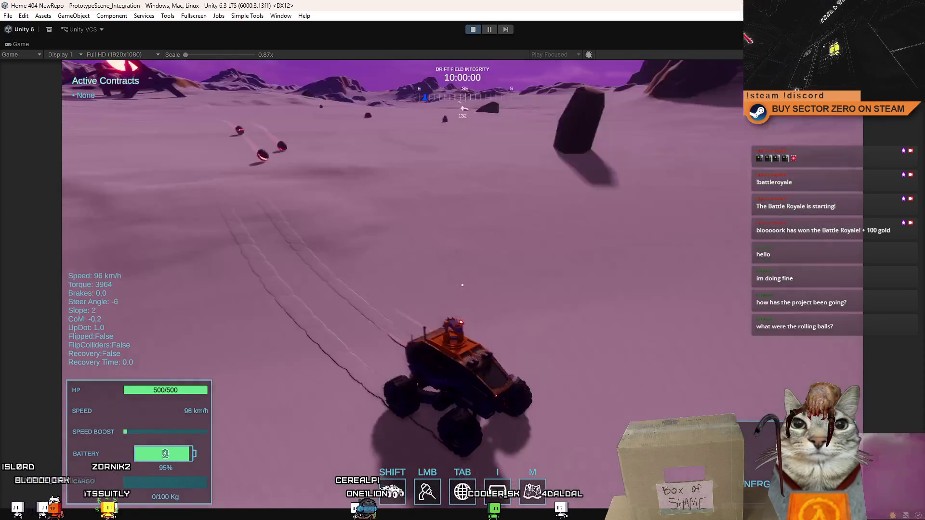
key(a)
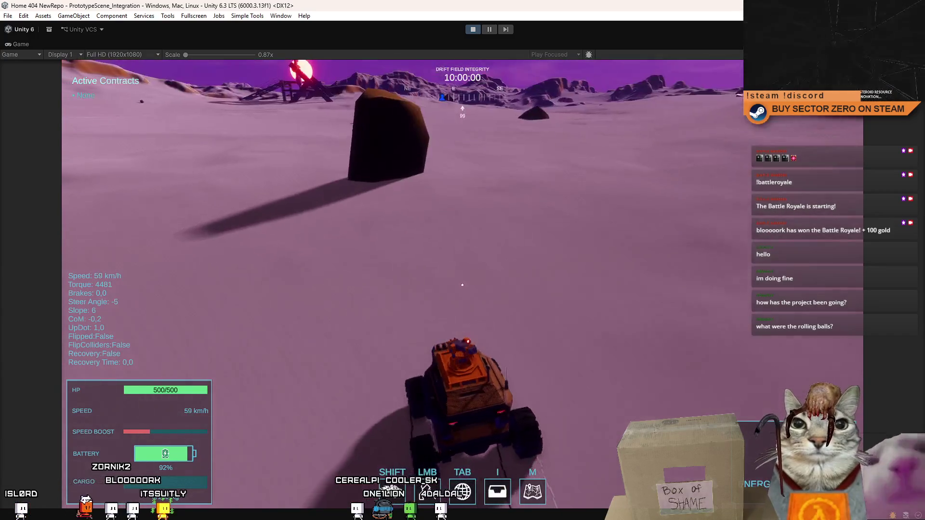
key(a)
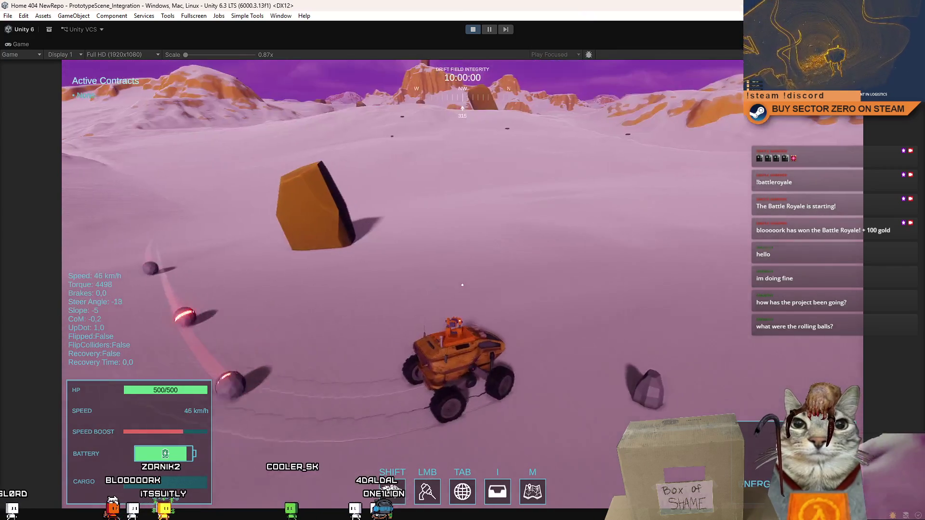
key(a)
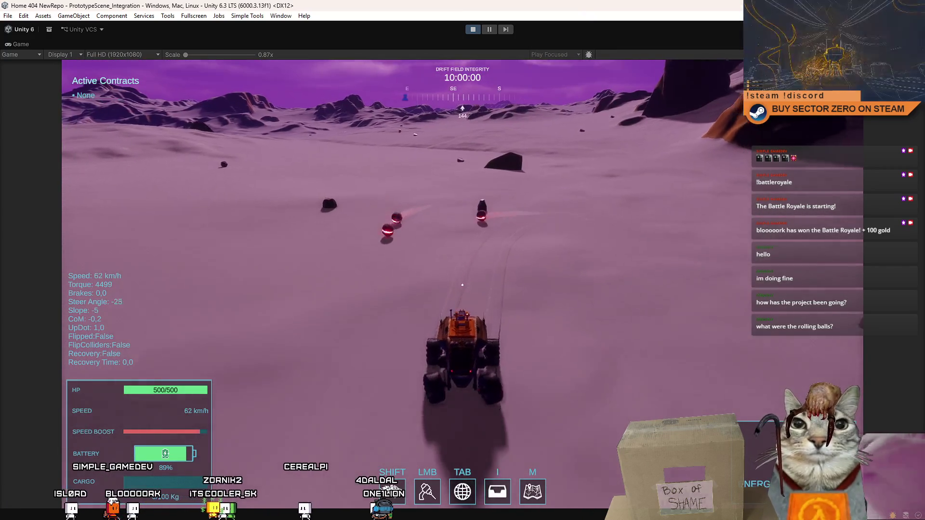
key(a)
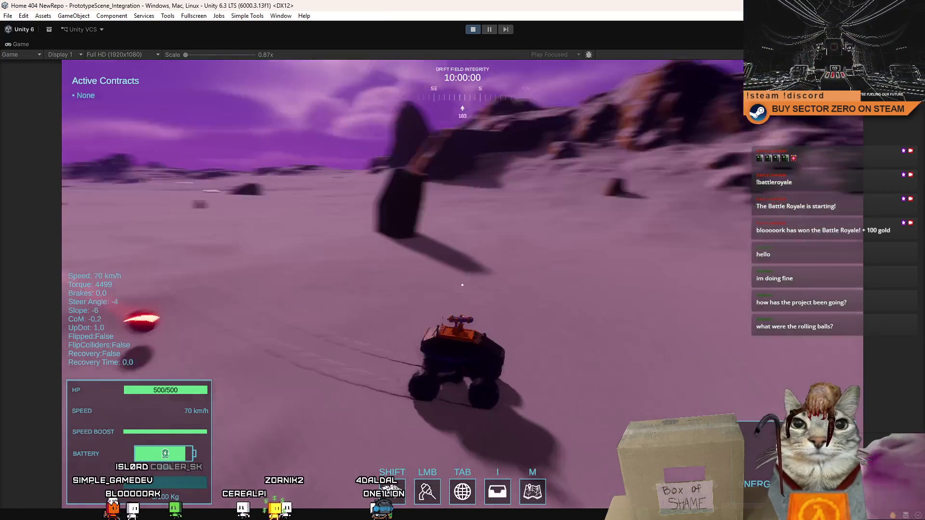
key(a)
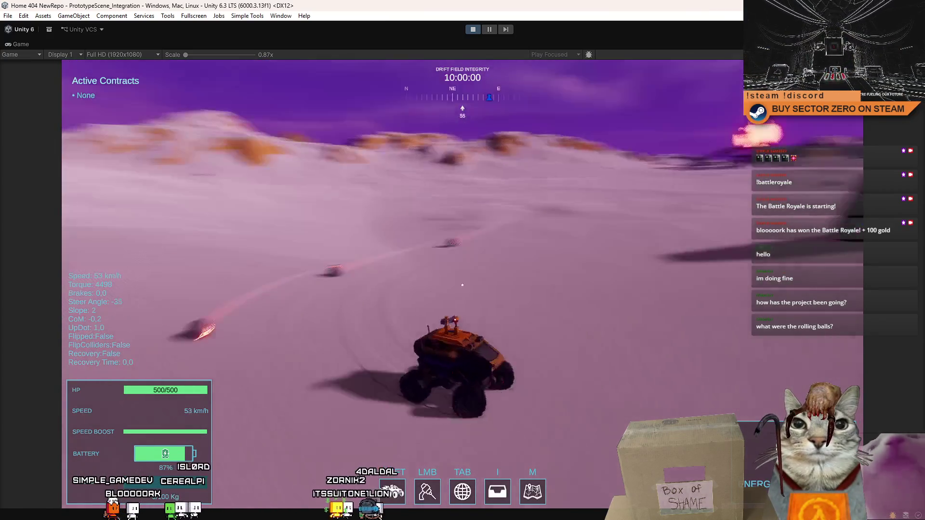
Step: Boost across the slope toward the portal gate, driving into a sentry ball
key(shift)
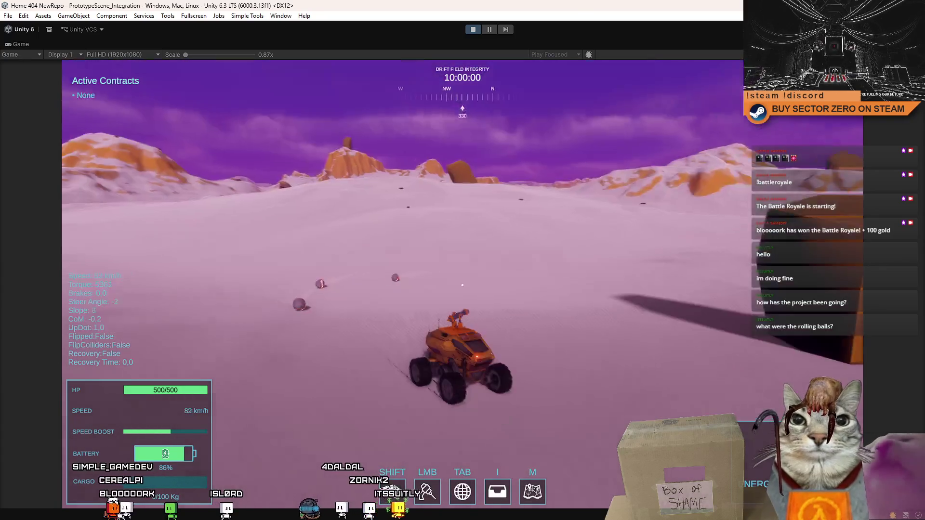
key(a)
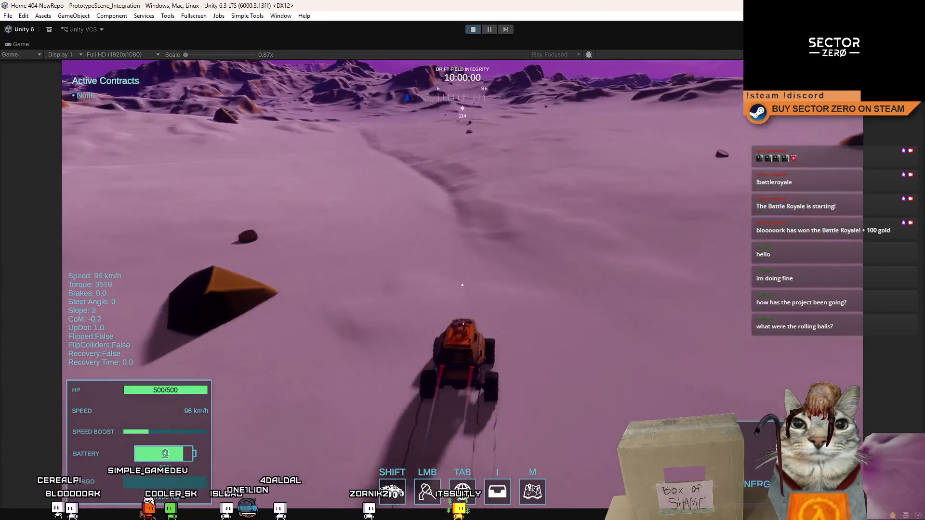
key(a)
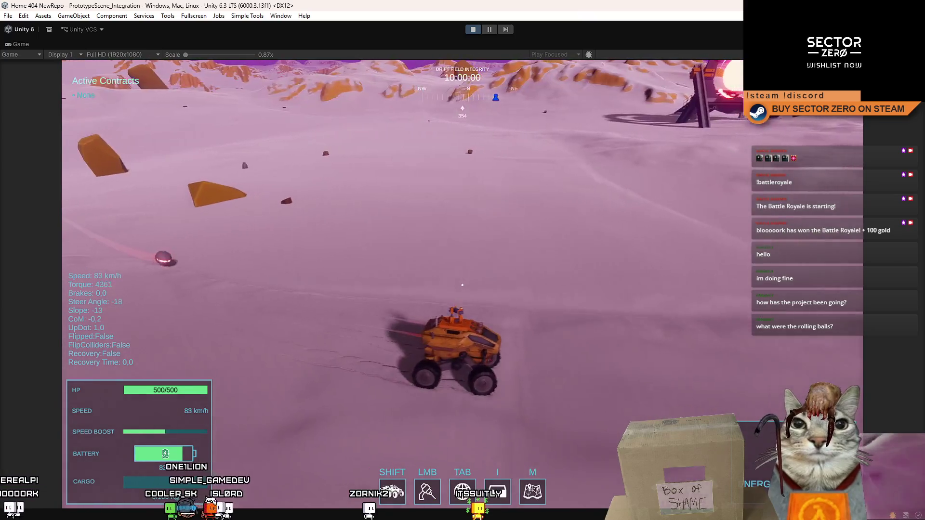
key(a)
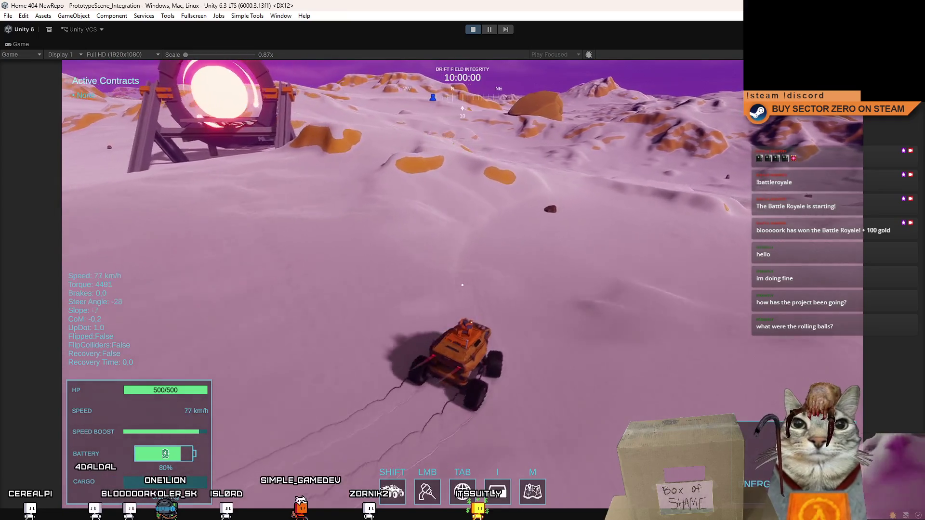
key(d)
key(a)
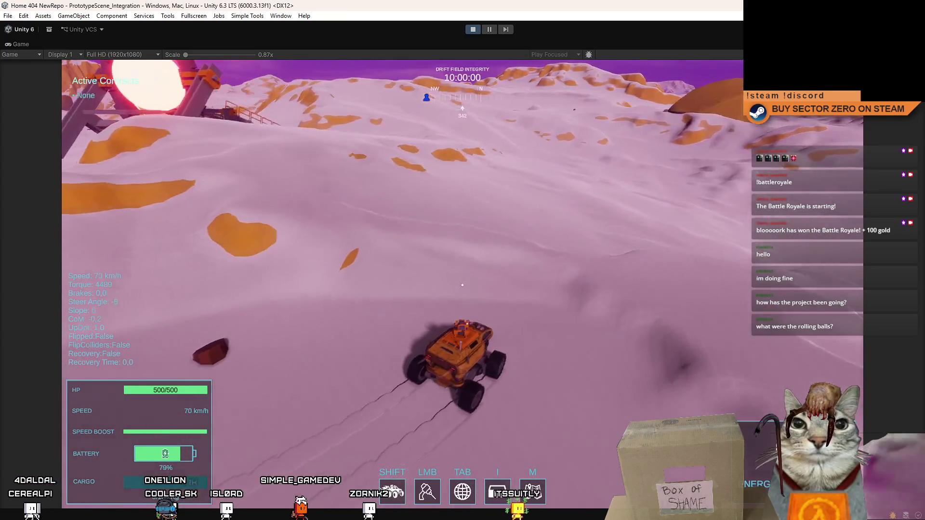
key(a)
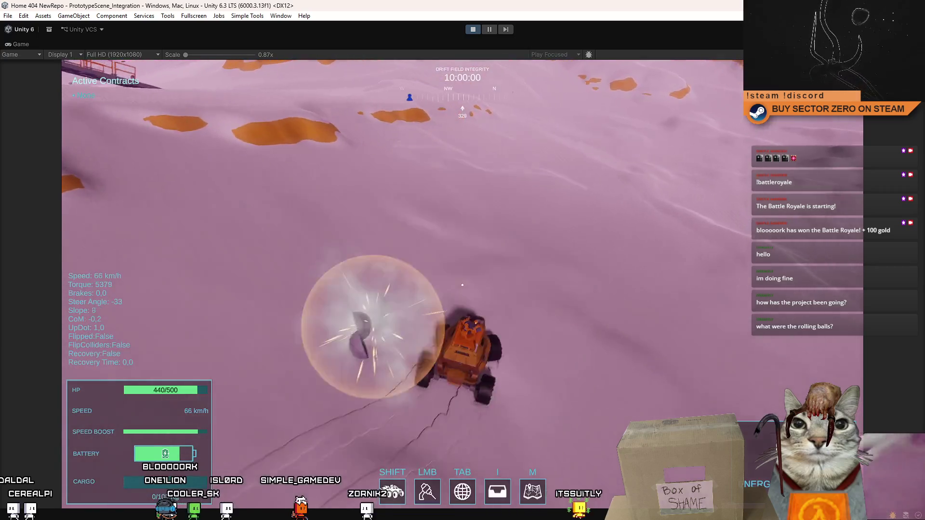
key(a)
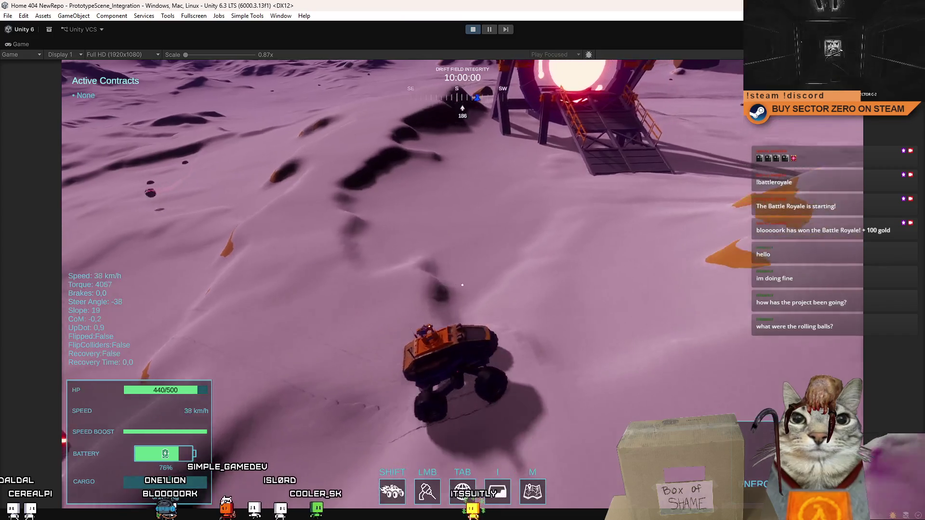
key(d)
key(d)
key(shift)
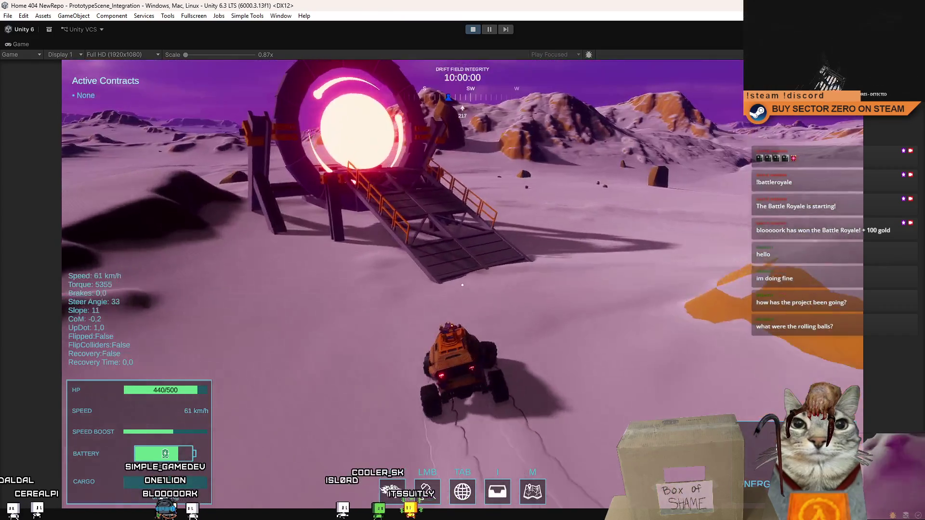
key(a)
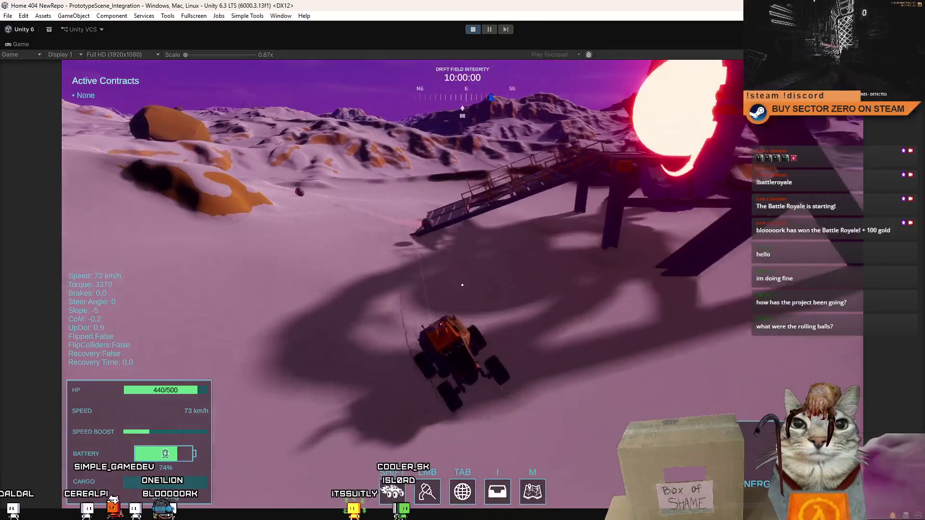
key(a)
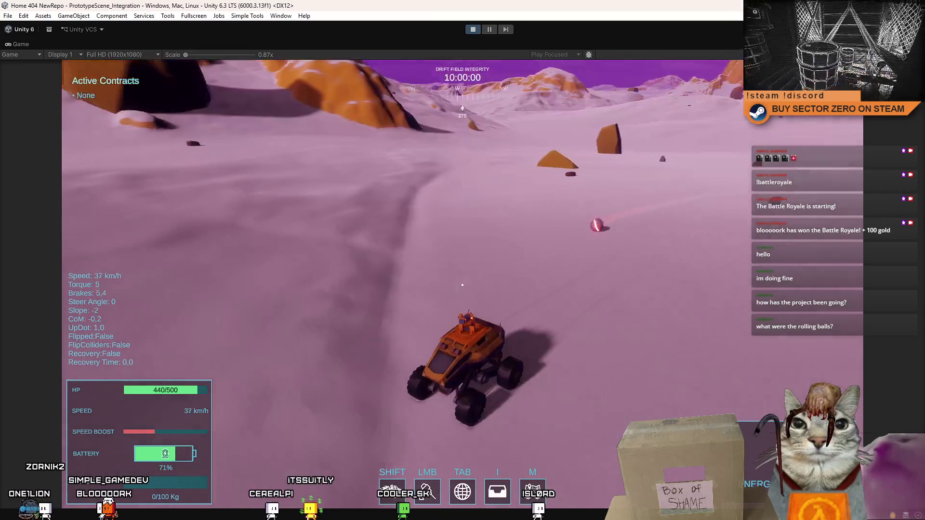
Step: Chase the sentry ball until its blast drops the rover to 380/500 HP
key(w)
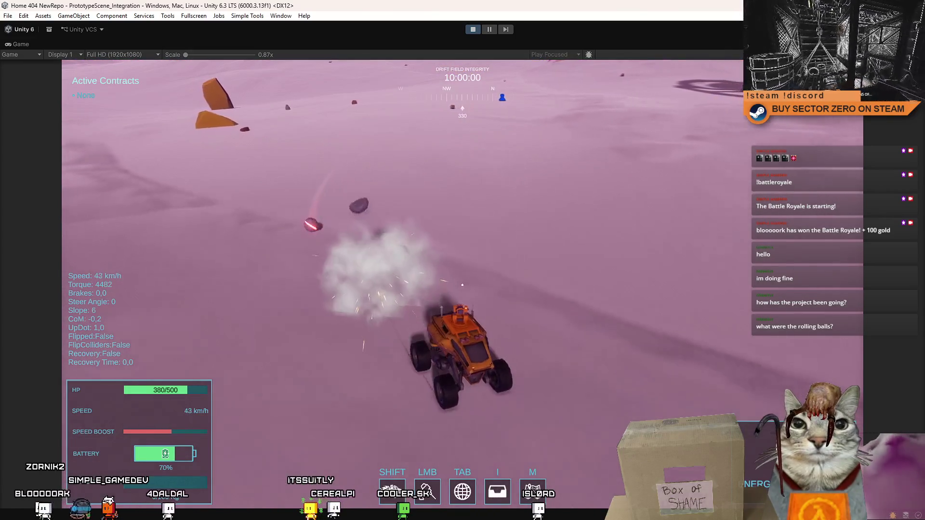
key(a)
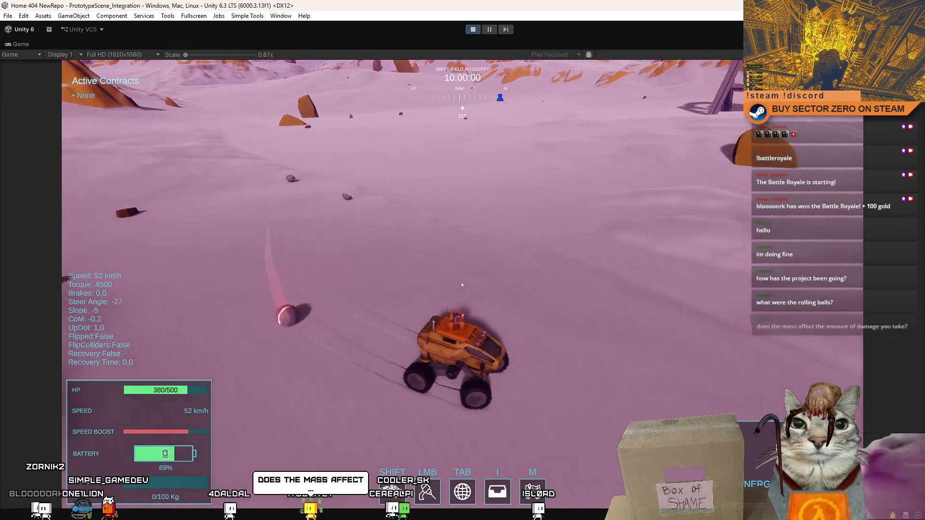
key(a)
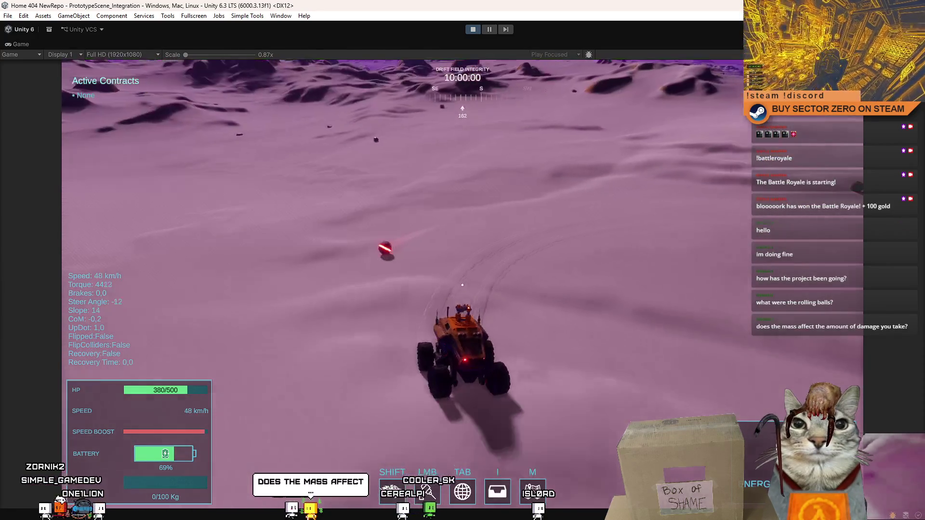
key(w)
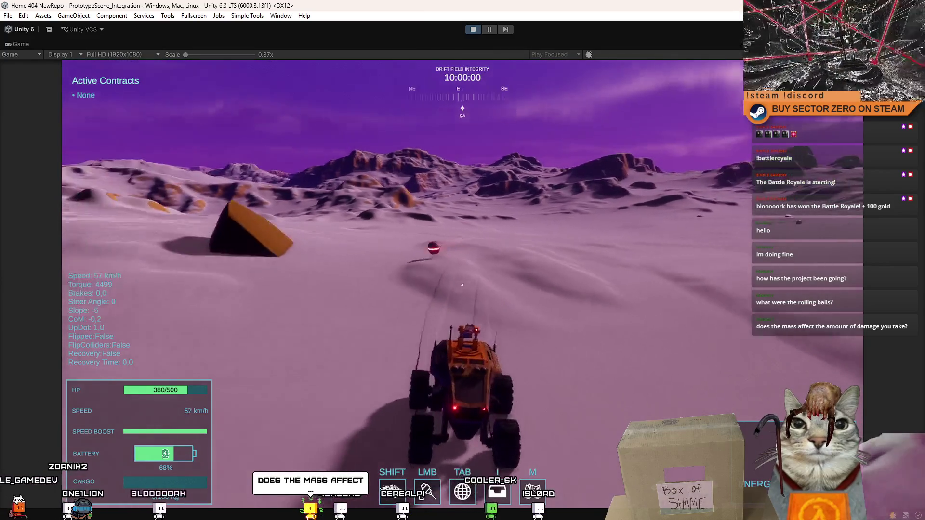
key(w)
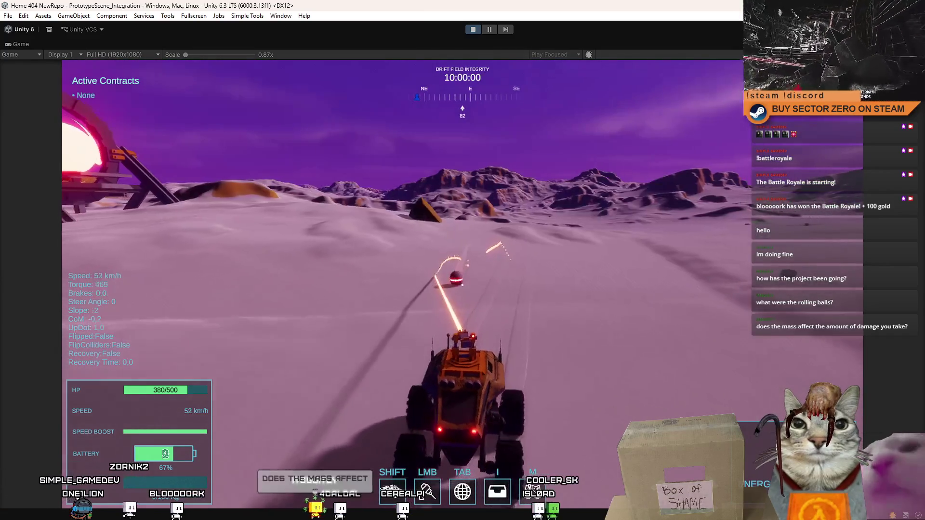
key(shift)
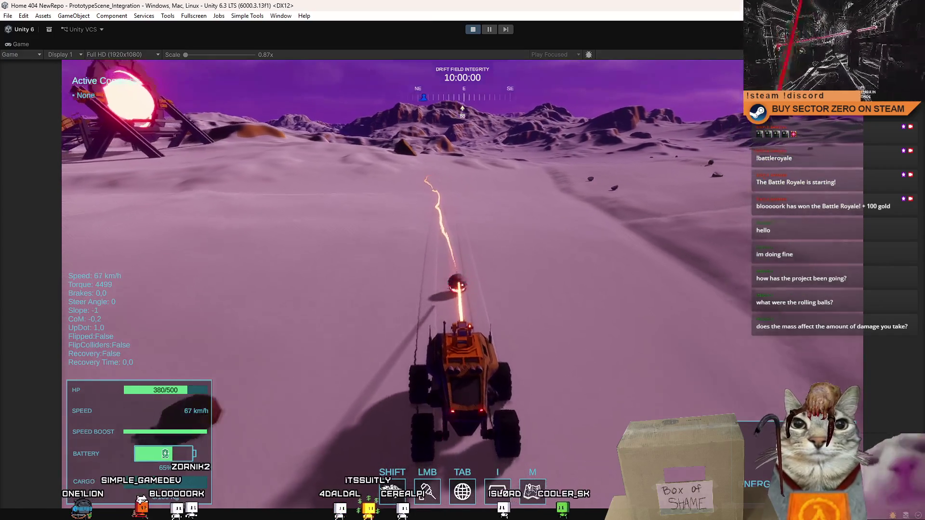
key(d)
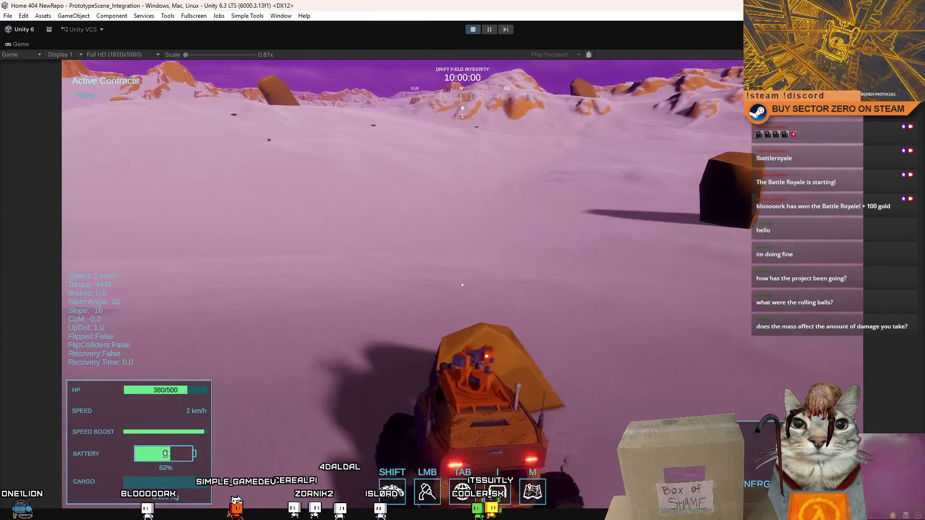
key(a)
key(s)
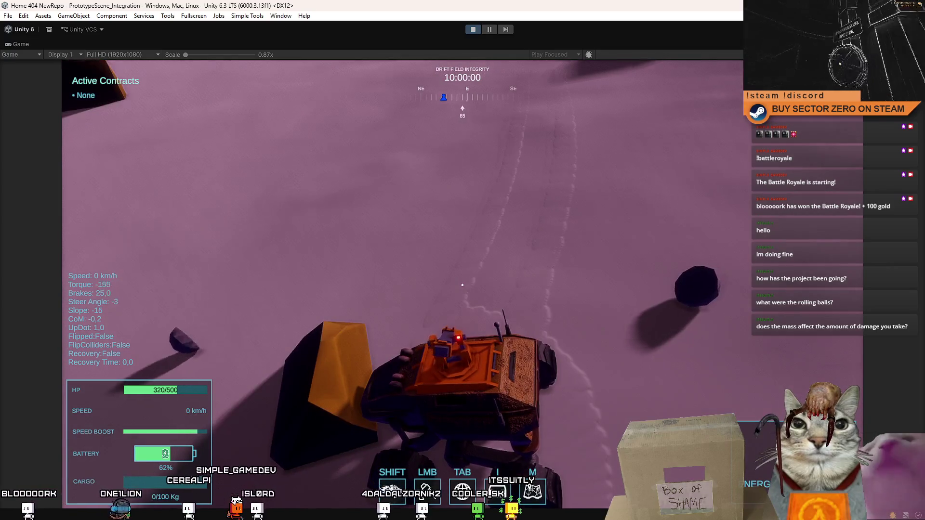
key(s)
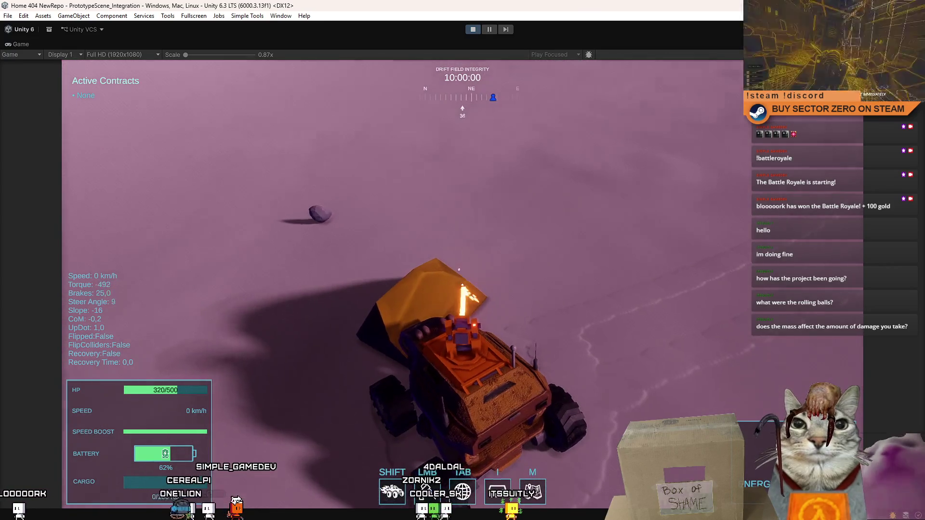
key(s)
key(a)
key(s)
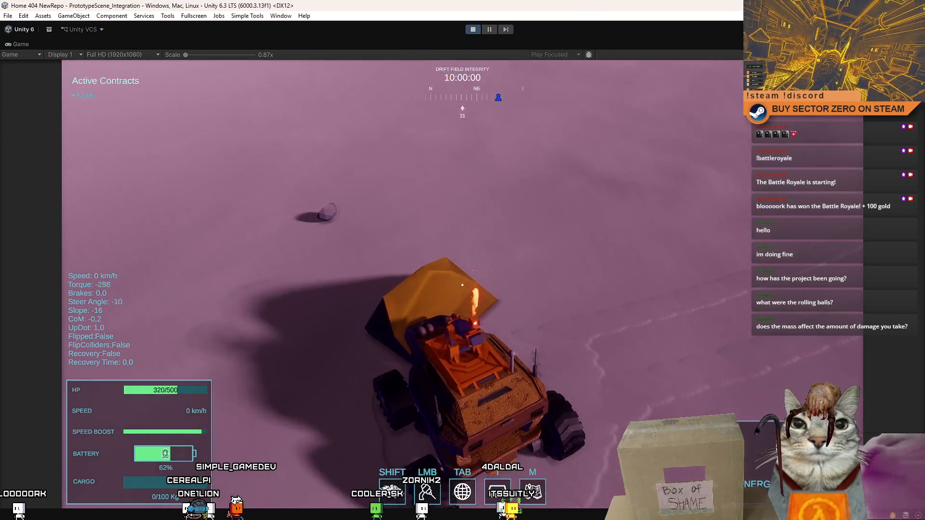
key(shift+s)
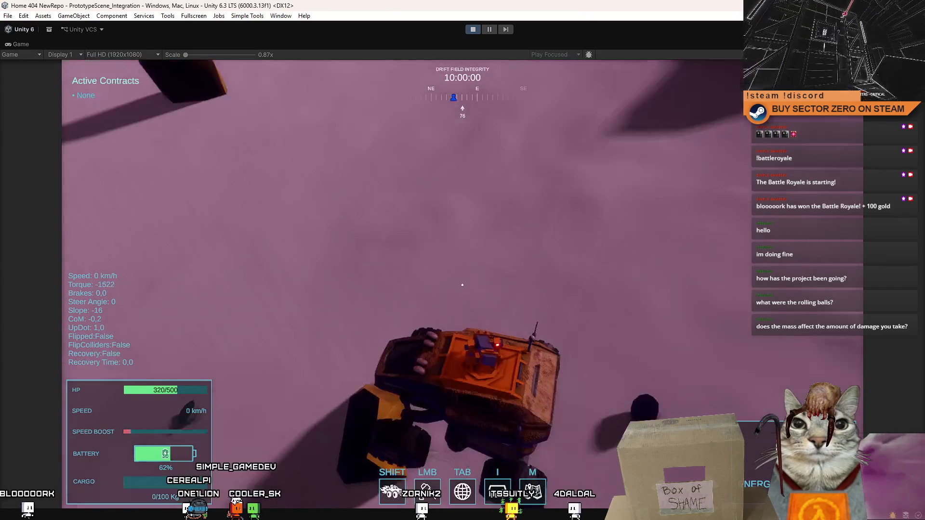
key(s)
key(a)
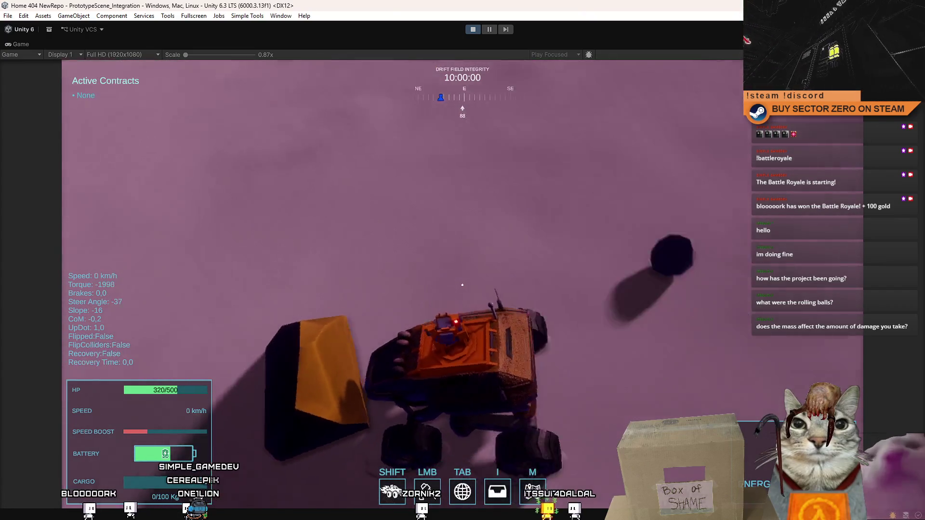
key(a)
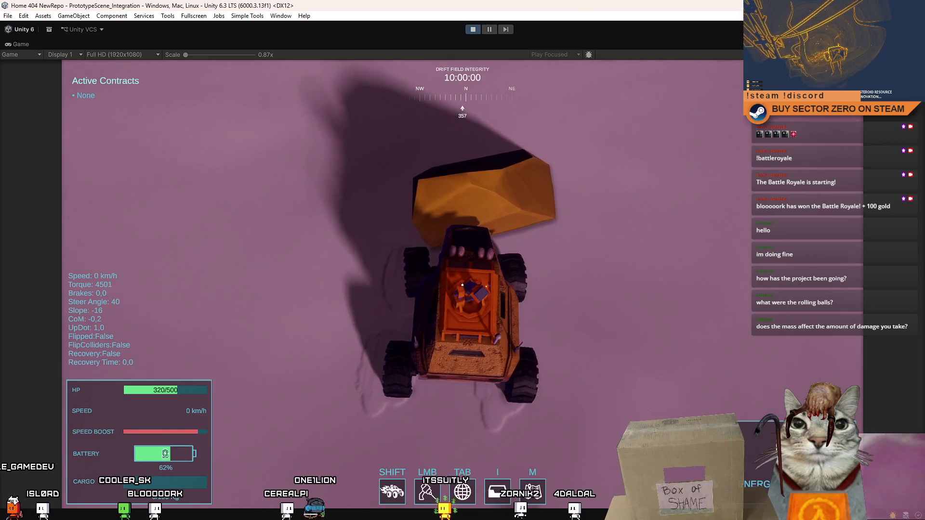
key(s)
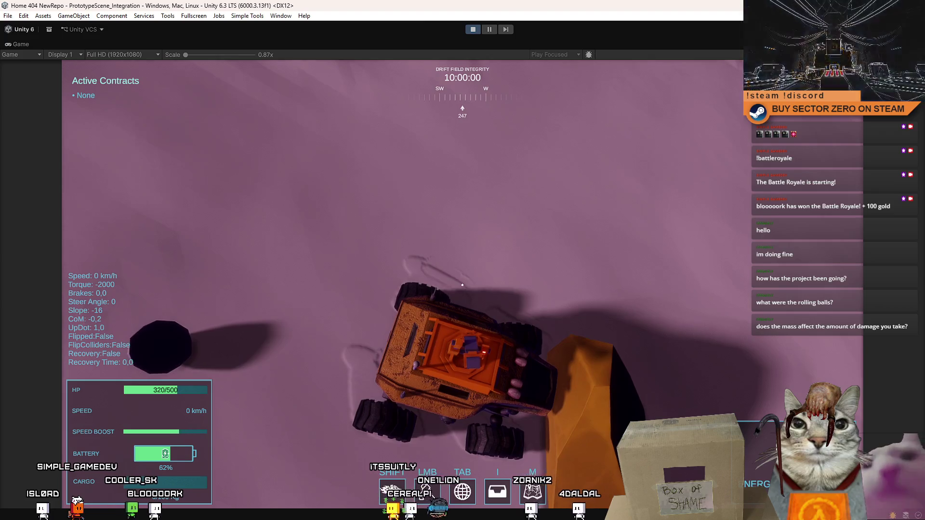
key(w)
key(a)
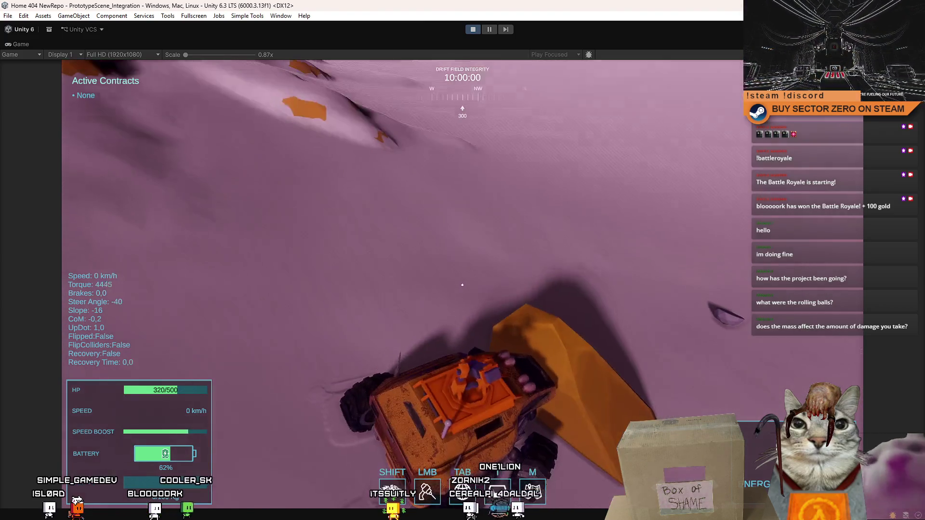
key(s)
key(d)
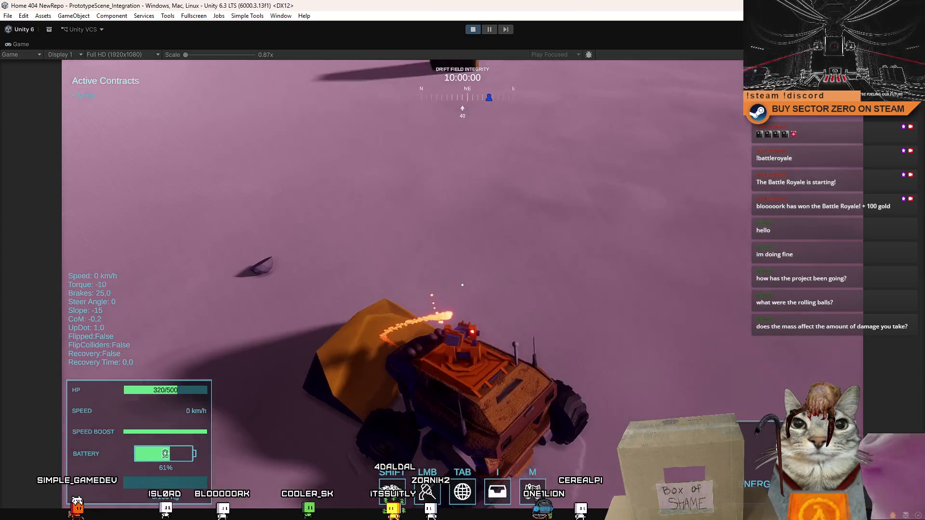
key(w)
key(d)
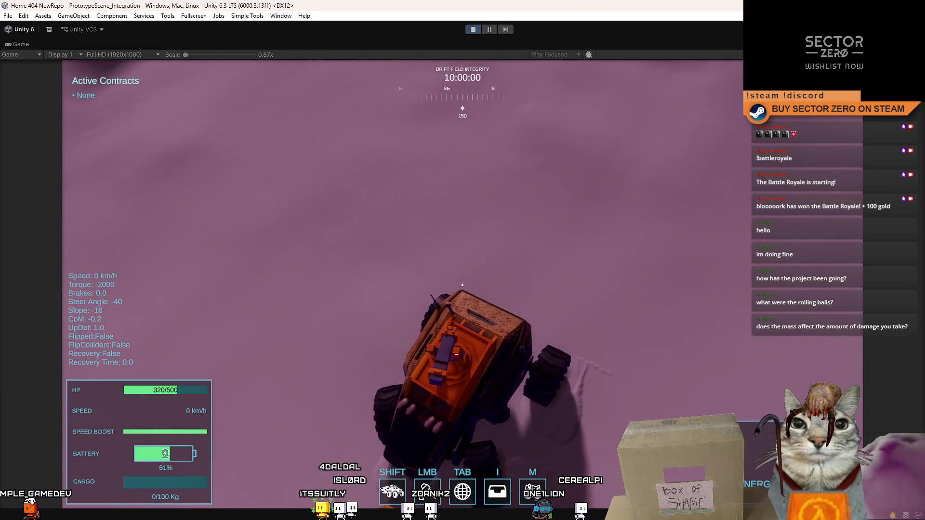
key(w)
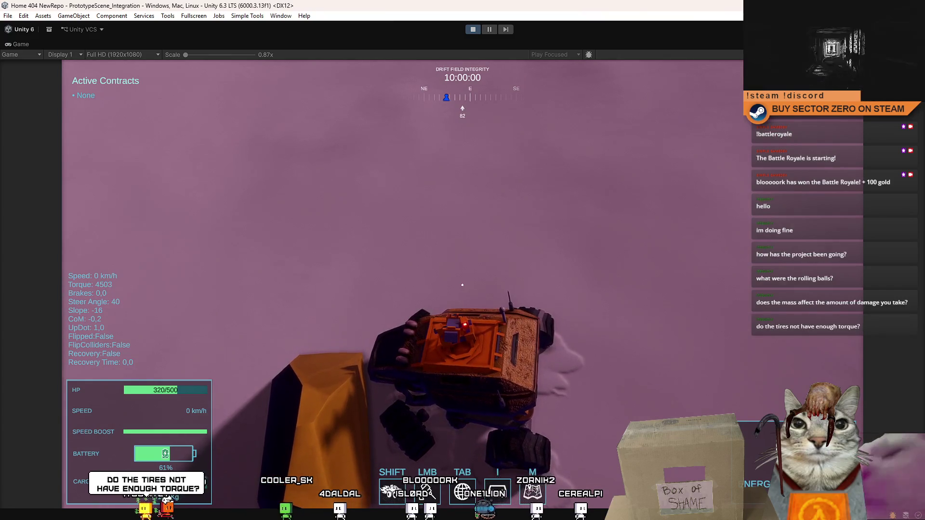
key(s)
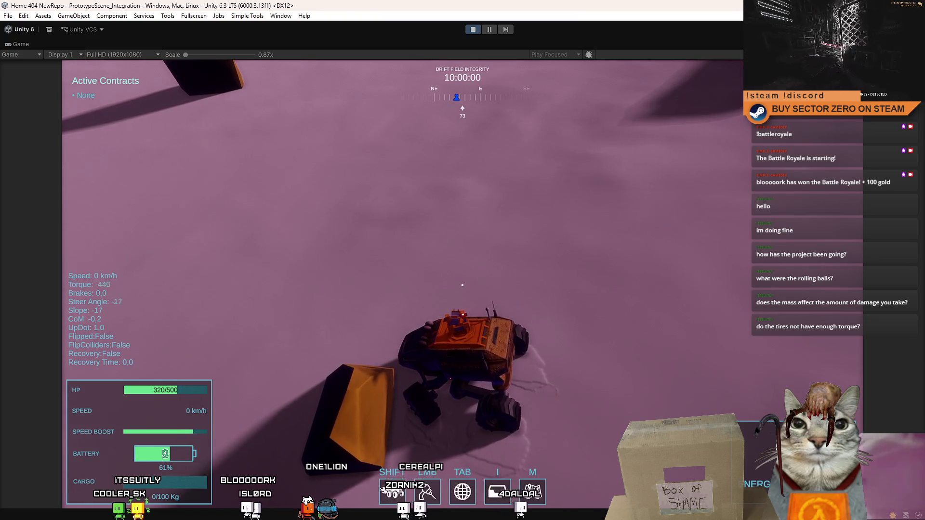
key(w)
key(d)
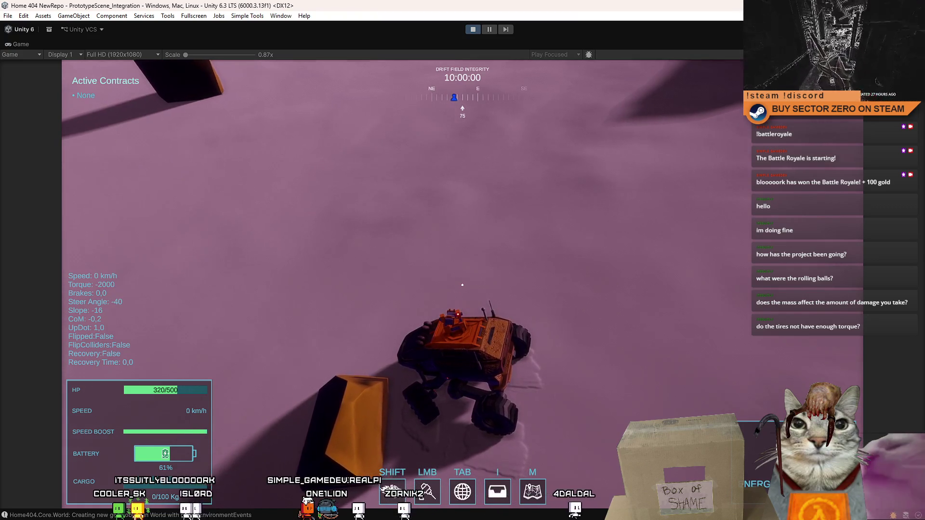
Step: Reverse the rover off the rock, boost across the open terrain, then check the pause menu
key(s)
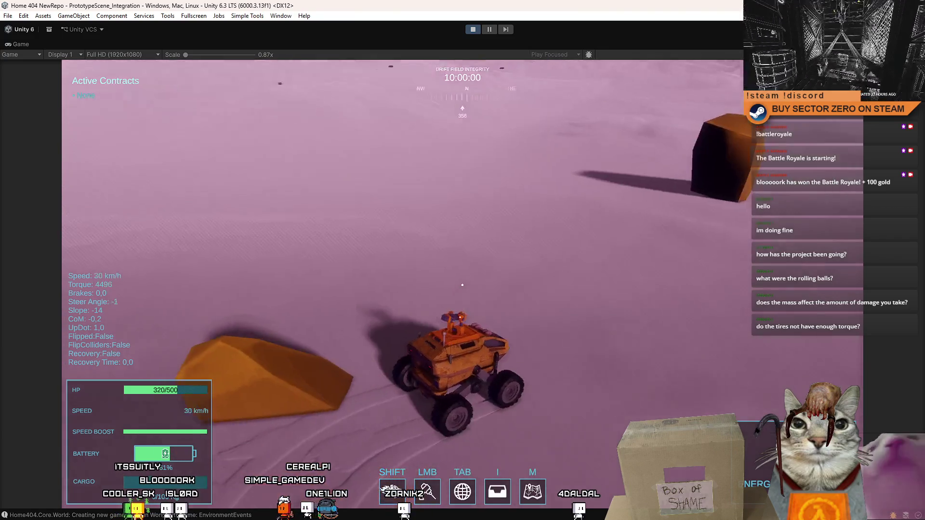
key(a)
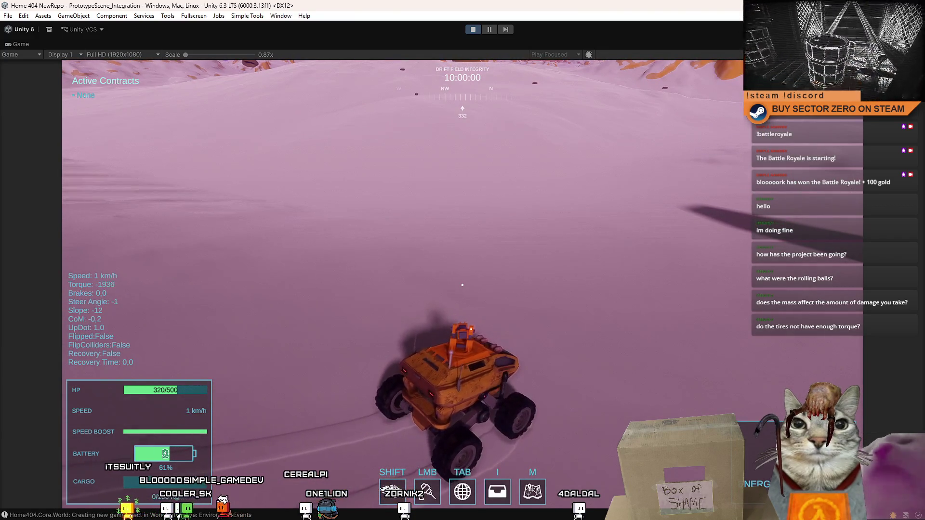
key(a)
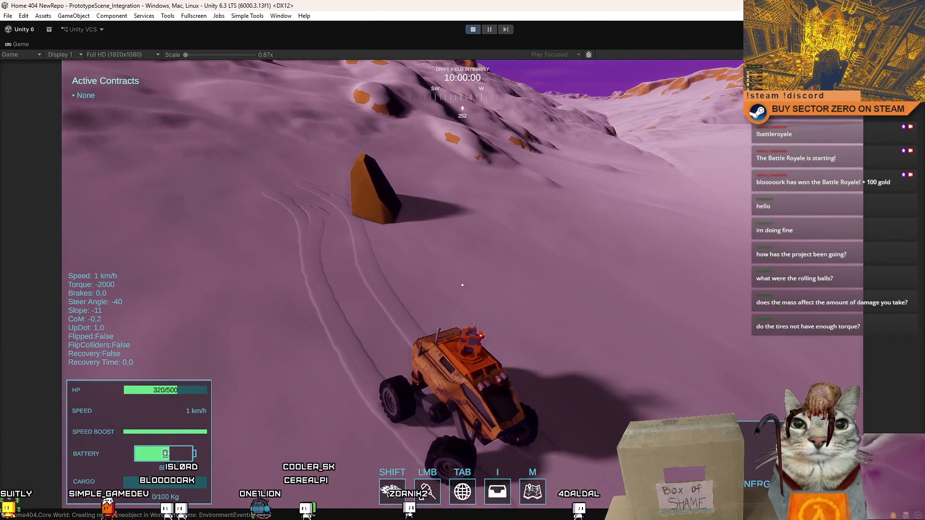
key(w)
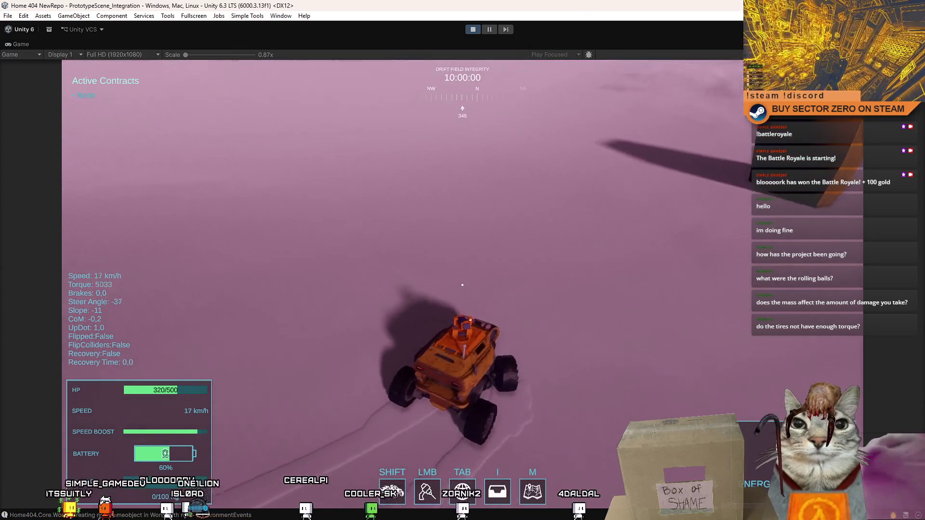
key(shift)
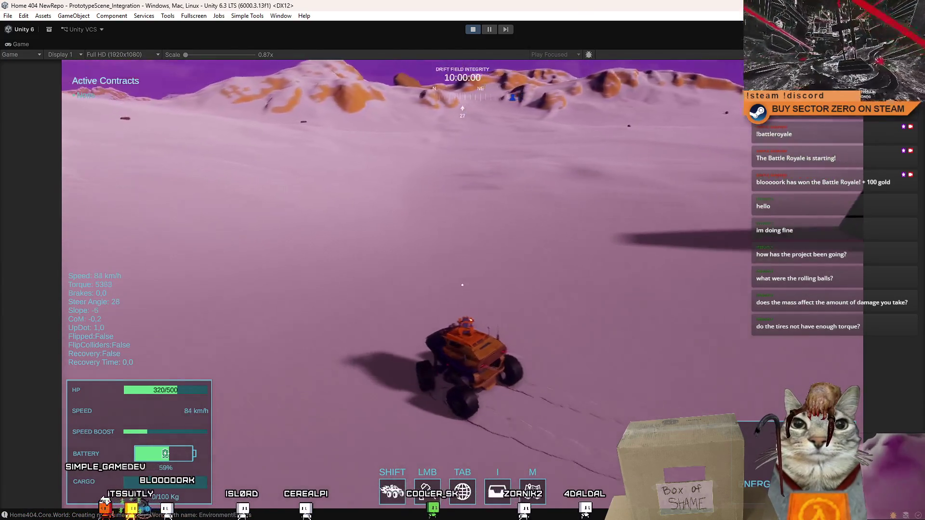
key(d)
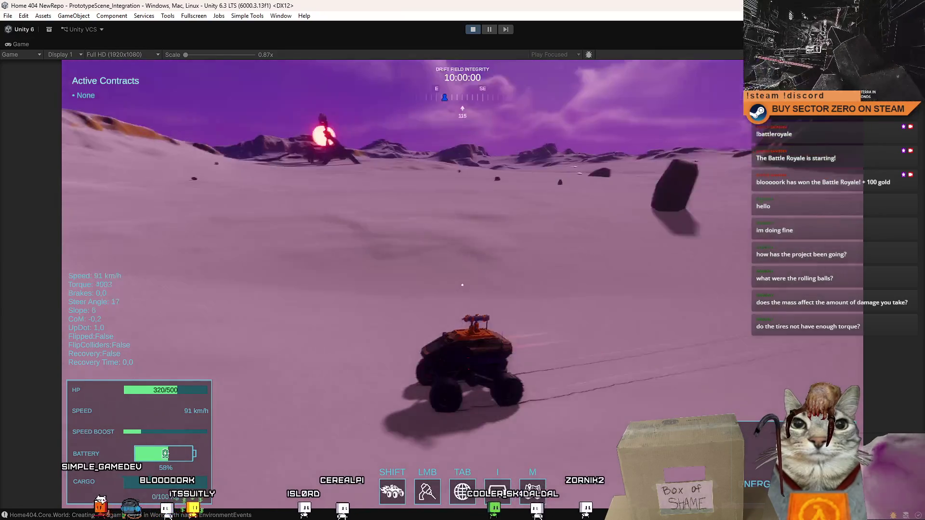
key(Escape)
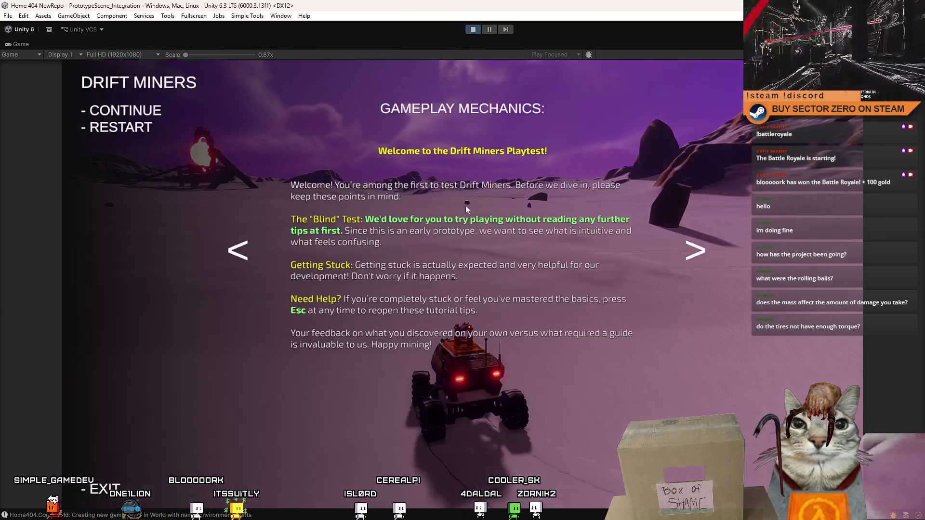
key(Escape)
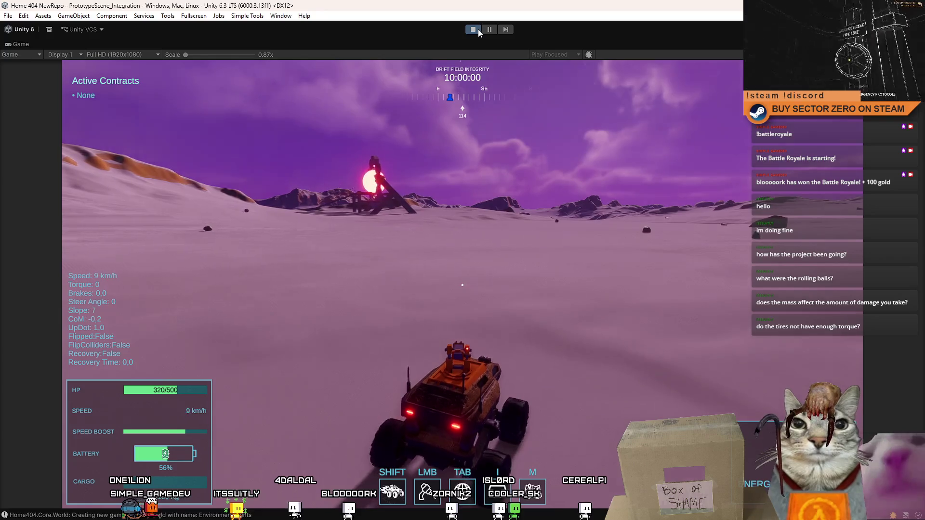
Step: Pause the game, restore the full editor layout, and select the SentryBall prefab
click(489, 29)
double_click(27, 45)
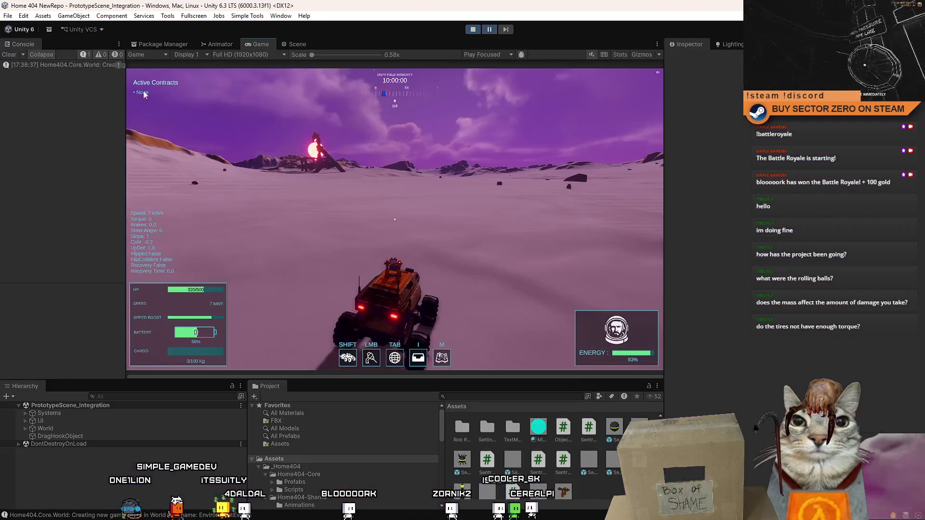
click(614, 428)
scroll(790, 124, down, 3)
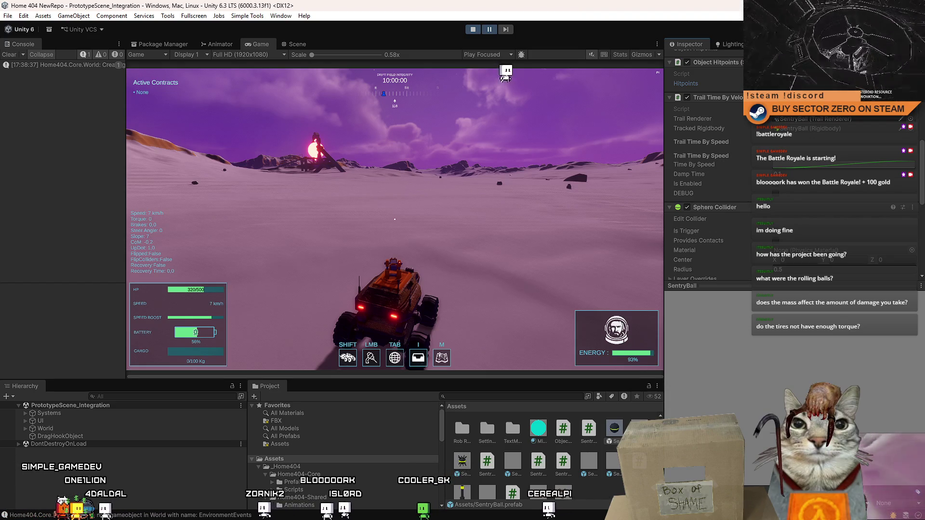
Step: Drop a SentryBall into the scene view, duplicate it apart, and maximize the Game view
click(306, 46)
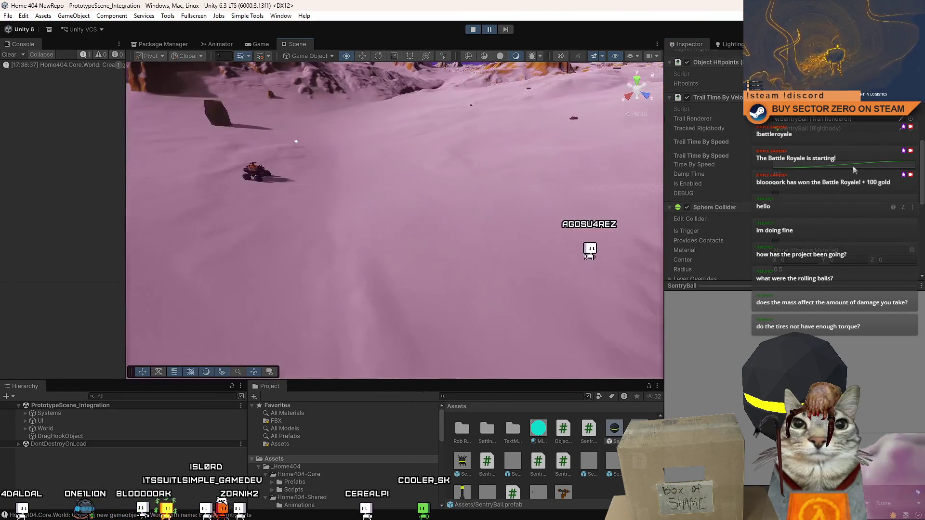
drag(474, 304, 474, 303)
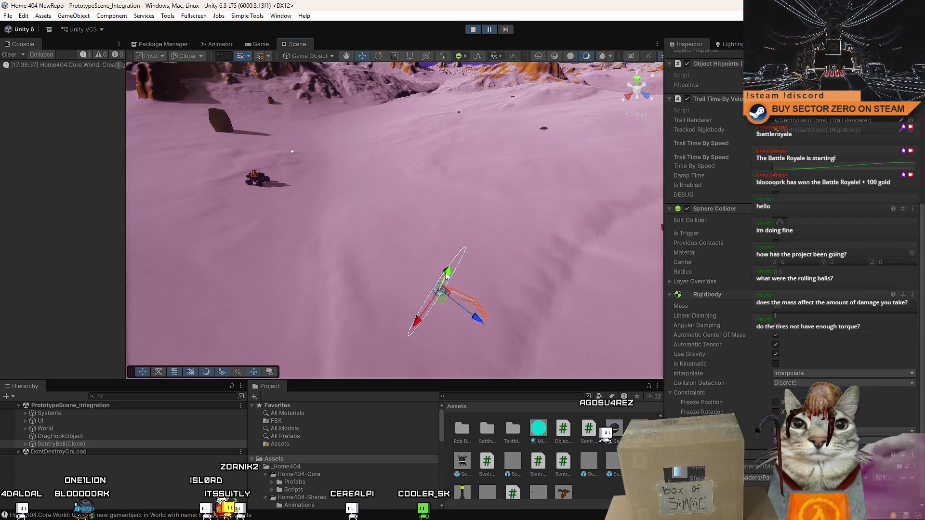
key(ctrl+d)
key(ctrl+d)
mouse_move(456, 269)
mouse_down()
mouse_move(475, 207)
mouse_move(495, 186)
mouse_move(495, 166)
mouse_up()
click(530, 67)
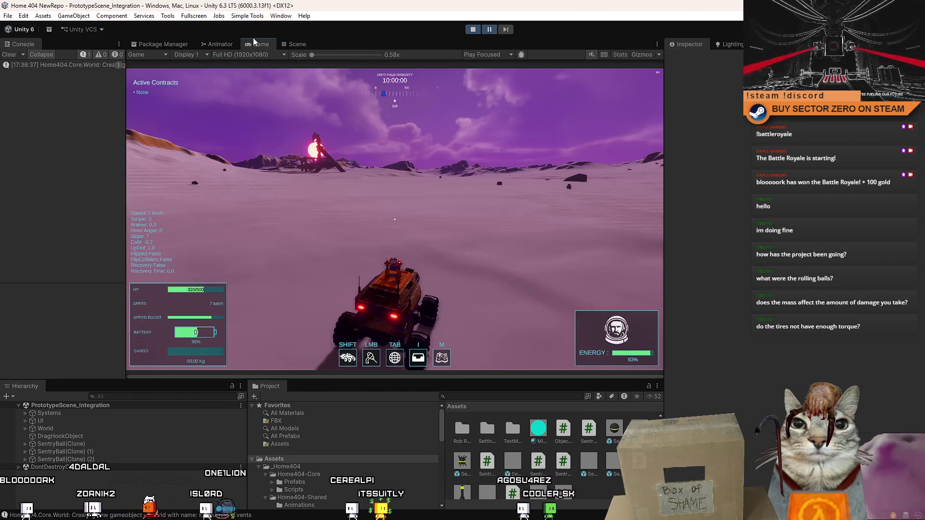
double_click(258, 46)
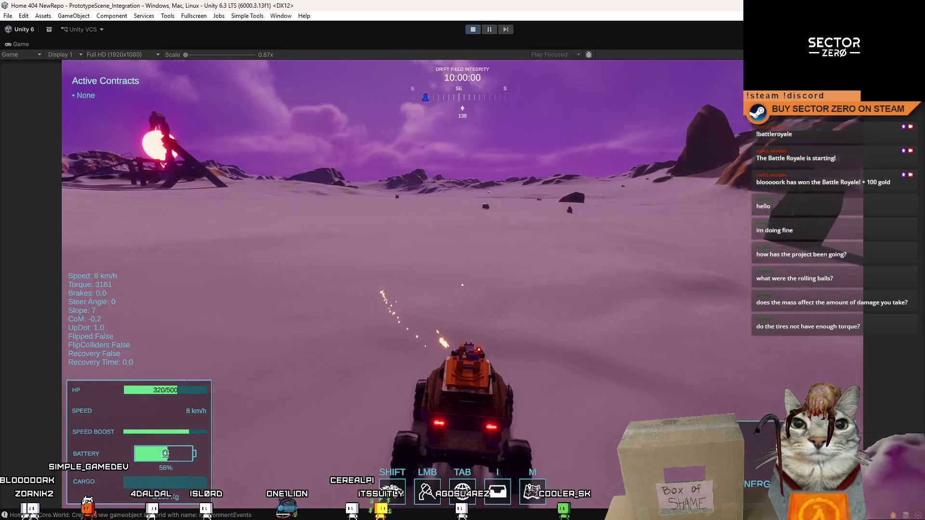
Step: Boost into the sentry balls while firing the turret, then stop play mode
key(shift)
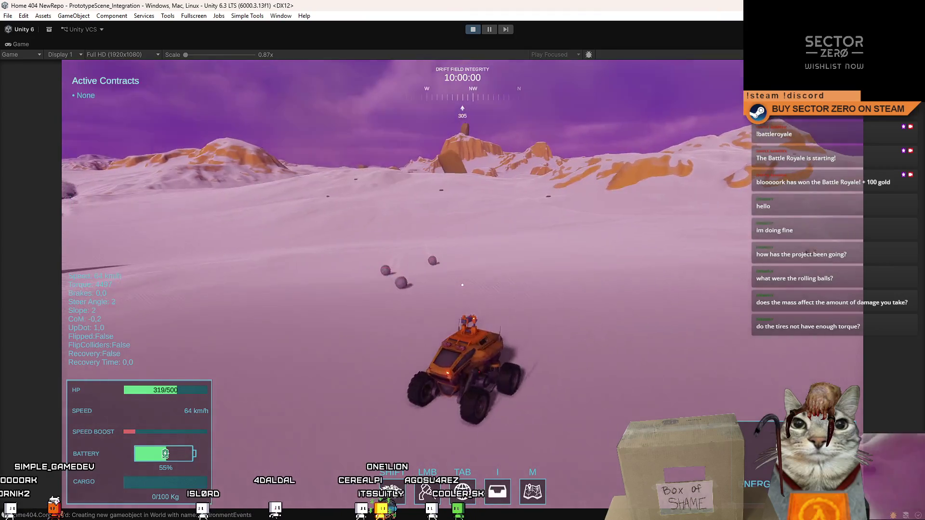
click(462, 285)
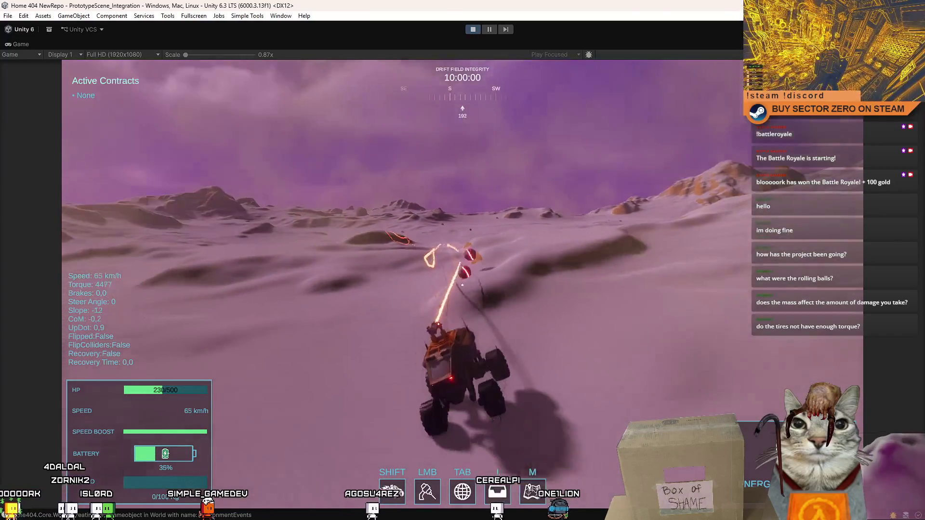
key(w)
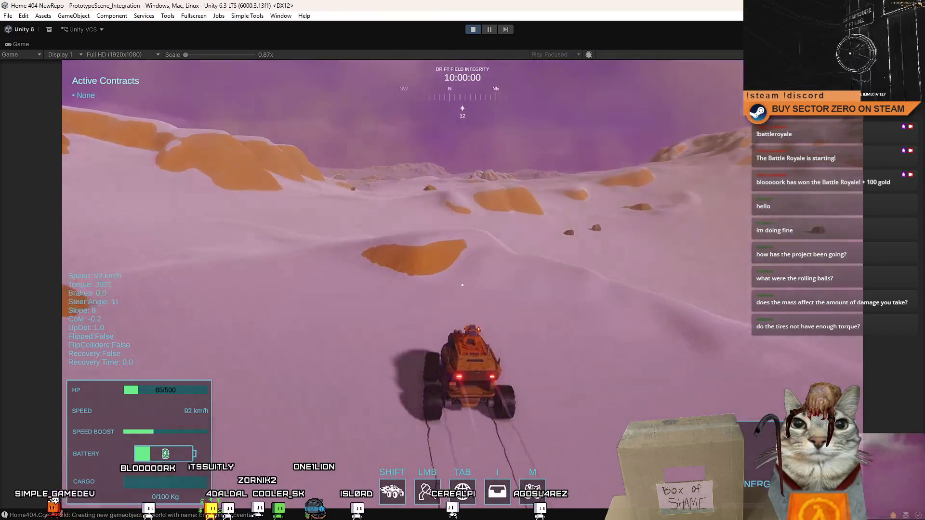
key(Escape)
key(Escape)
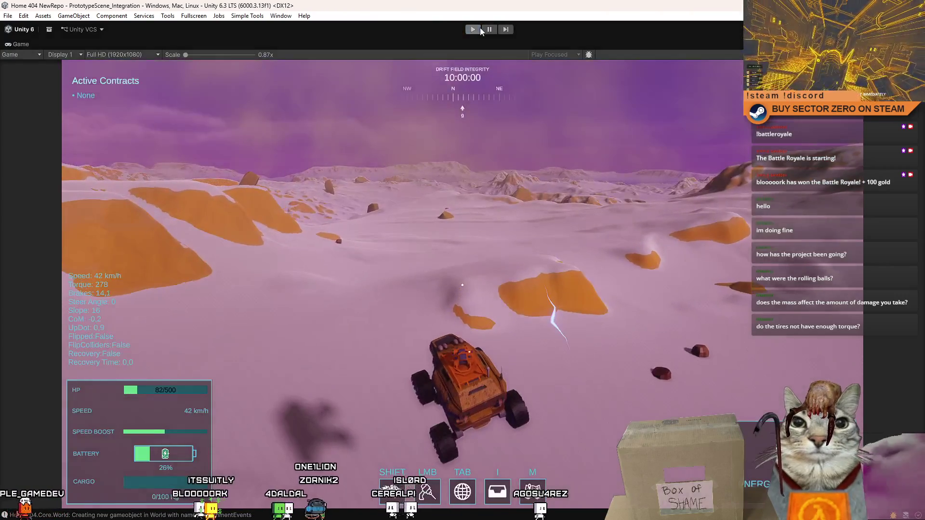
click(480, 28)
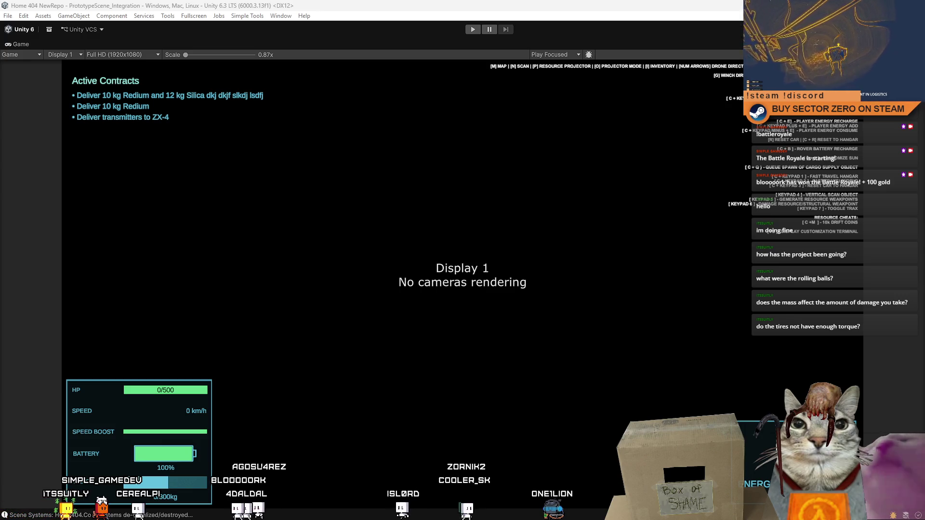
Step: Restore the editor layout and open the SentryBall.cs script asset in Visual Studio
double_click(18, 44)
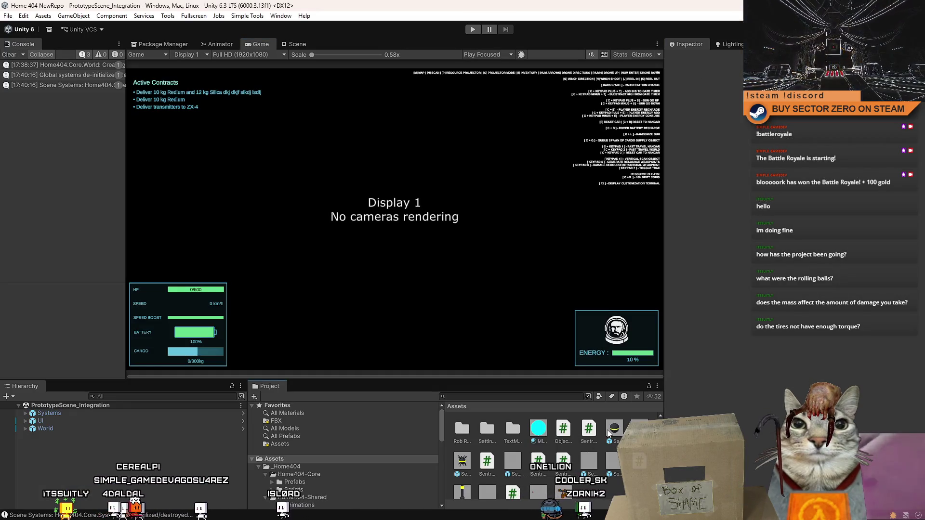
click(600, 428)
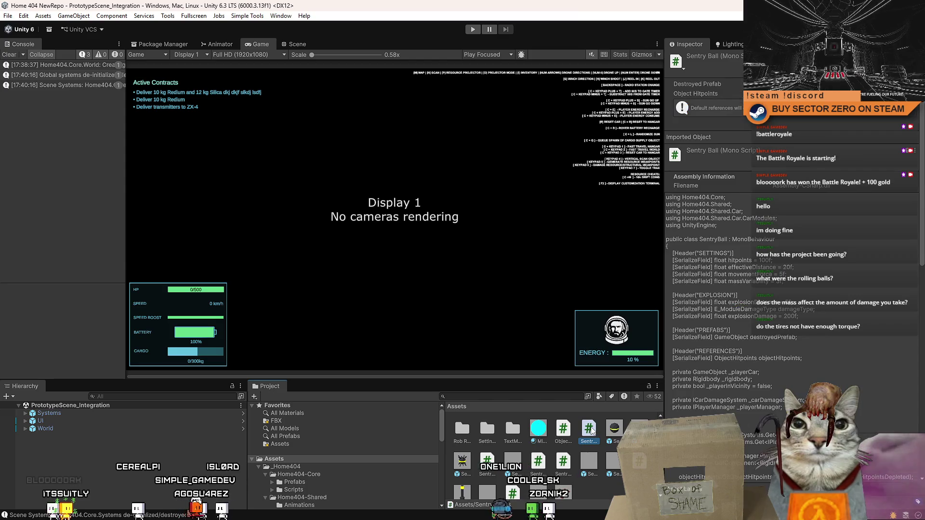
double_click(589, 429)
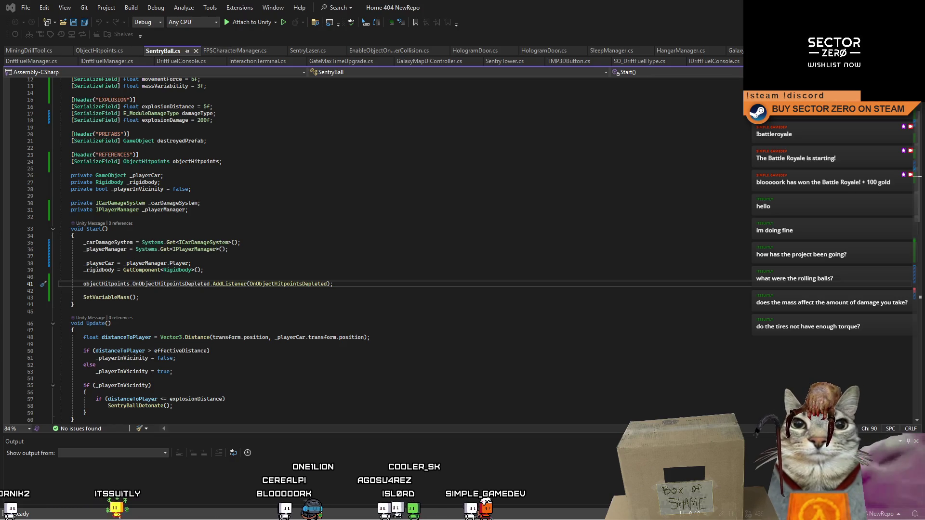
scroll(372, 251, down, 9)
scroll(372, 251, down, 7)
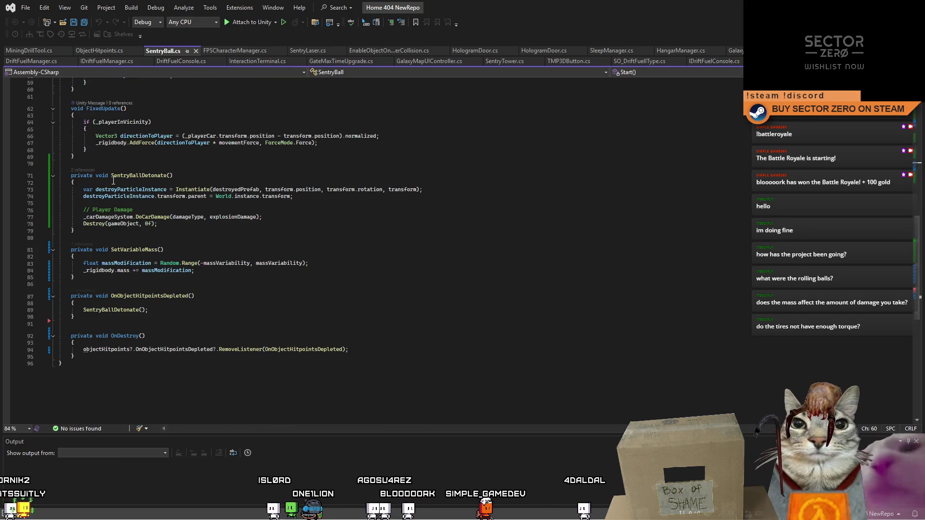
click(96, 317)
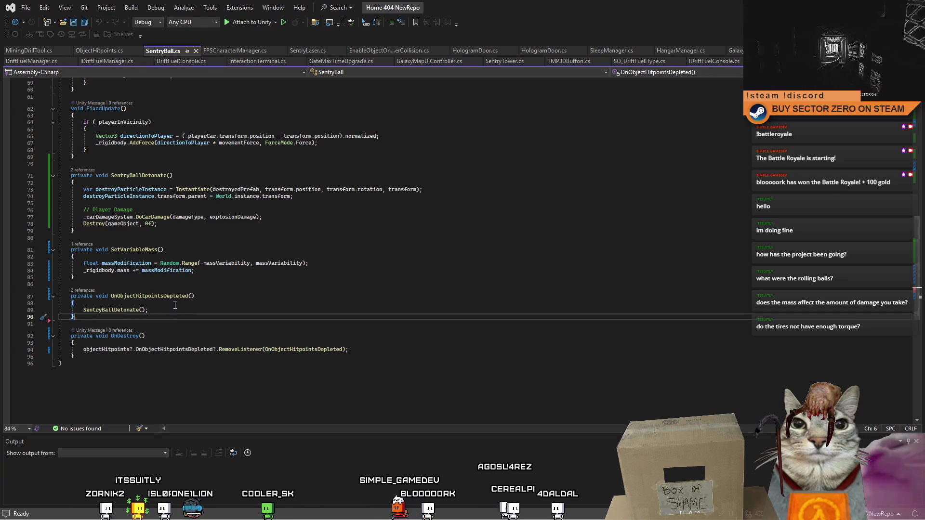
double_click(114, 309)
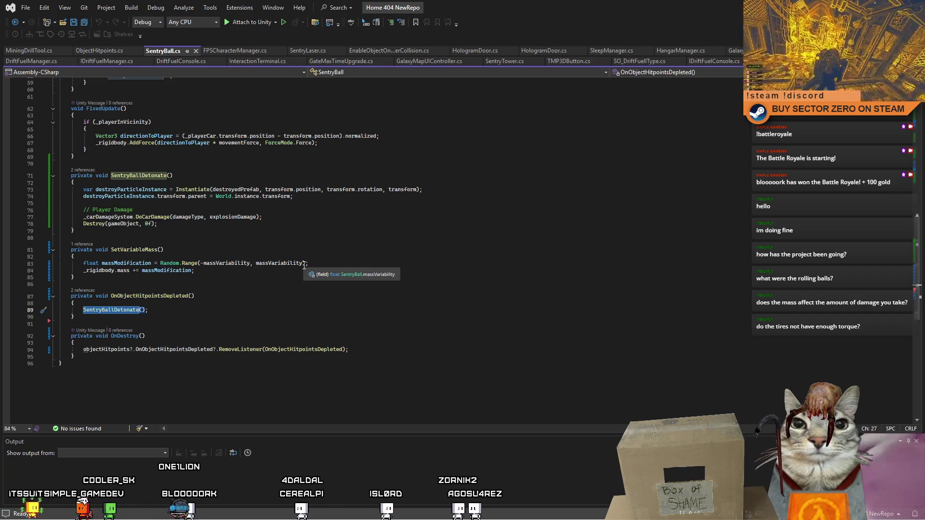
scroll(304, 265, up, 4)
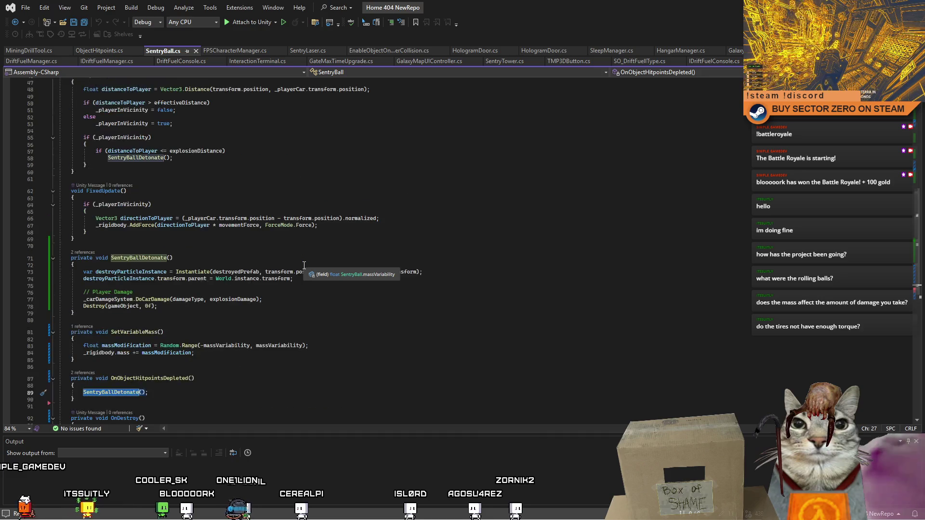
scroll(304, 265, up, 3)
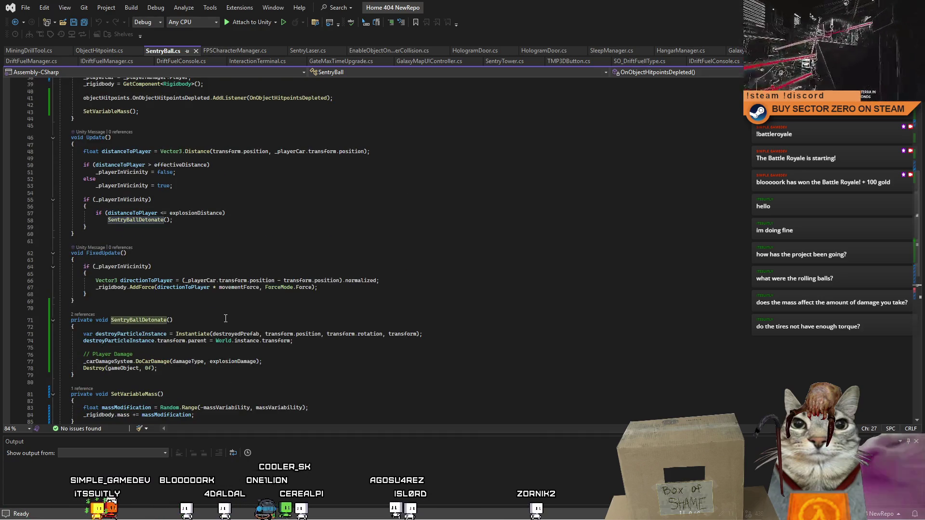
scroll(225, 318, down, 3)
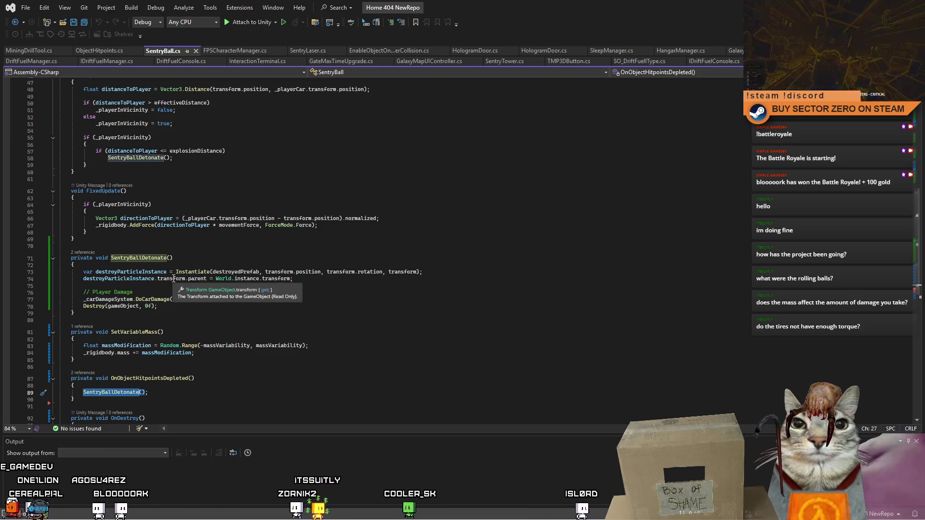
click(180, 313)
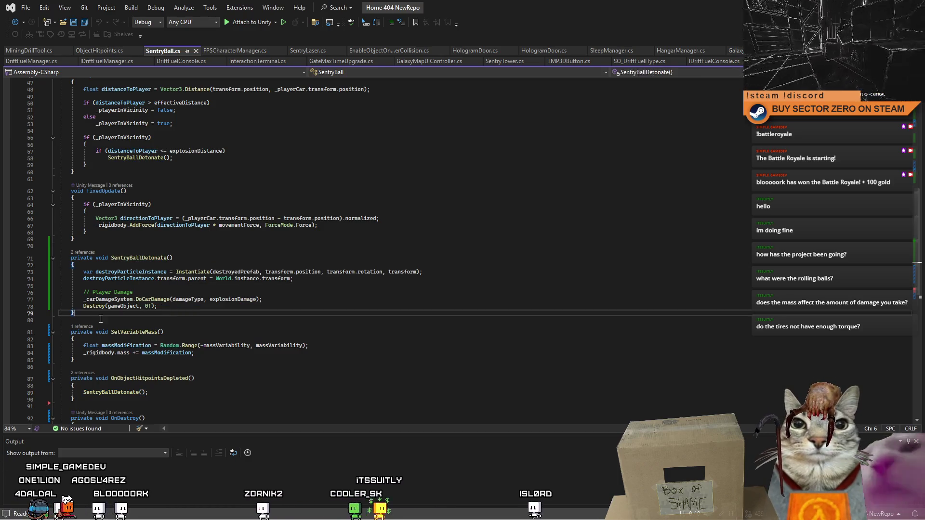
drag(180, 314, 20, 261)
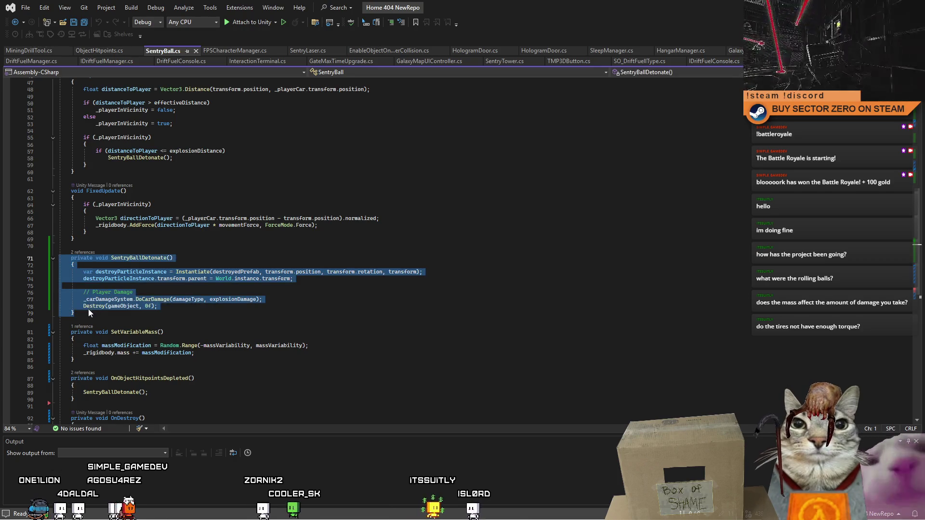
Step: Paste a copy of SentryBallDetonate below the original and rename it DamagePlayer
key(ctrl+c)
click(92, 320)
key(Return)
key(ctrl+v)
scroll(157, 319, down, 1)
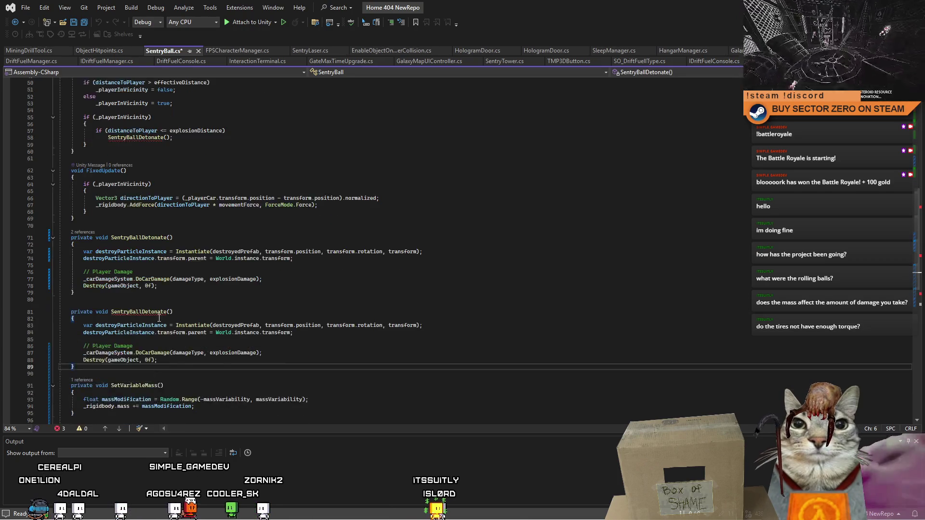
scroll(157, 319, down, 2)
drag(167, 270, 142, 270)
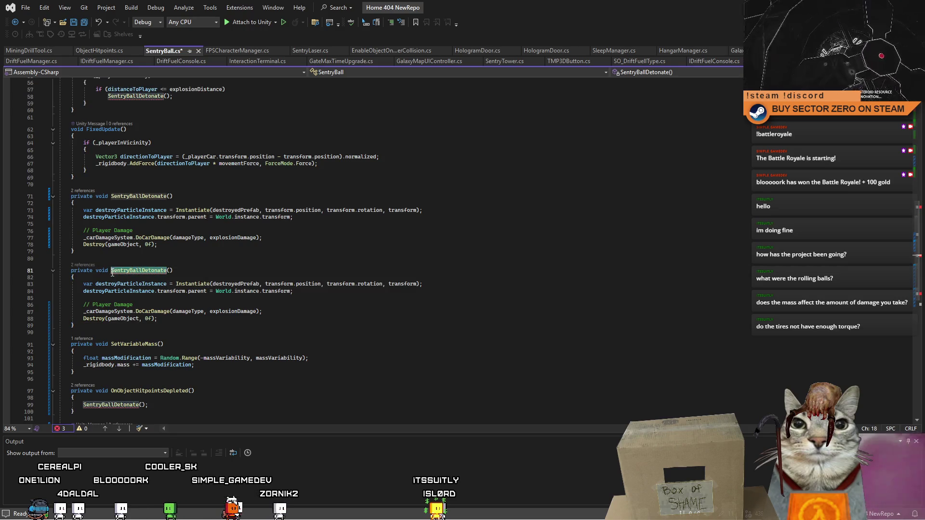
text(B)
text(layer)
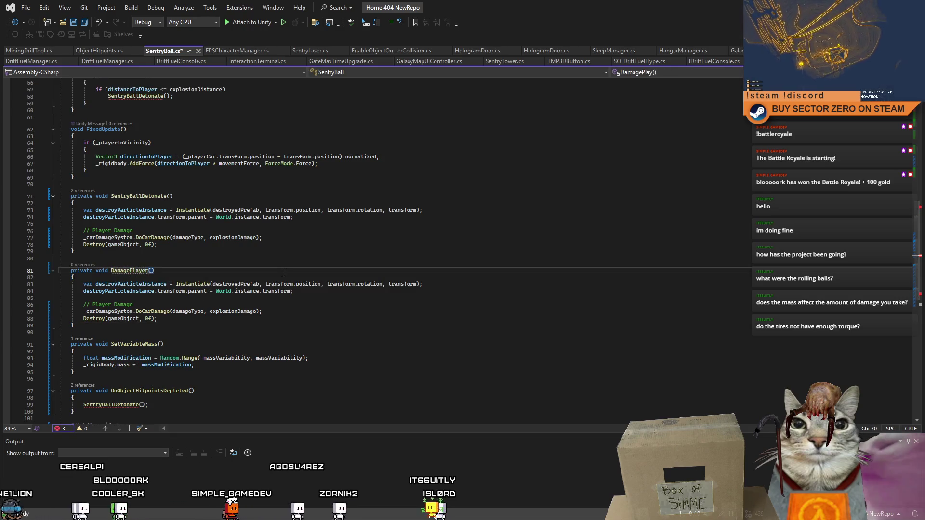
Step: Delete the particle-spawning lines and leftover comment from DamagePlayer
drag(293, 290, 60, 284)
key(Delete)
click(144, 297)
key(shift+Up)
key(shift+Up)
key(shift+Up)
key(BackSpace)
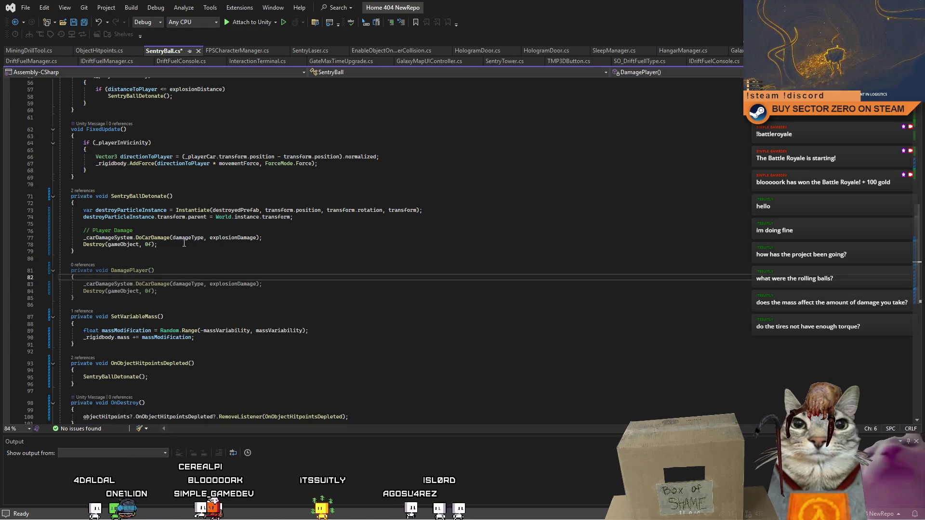
Step: Remove the damage and Destroy lines from SentryBallDetonate, then check its declaration and call
drag(161, 245, 83, 231)
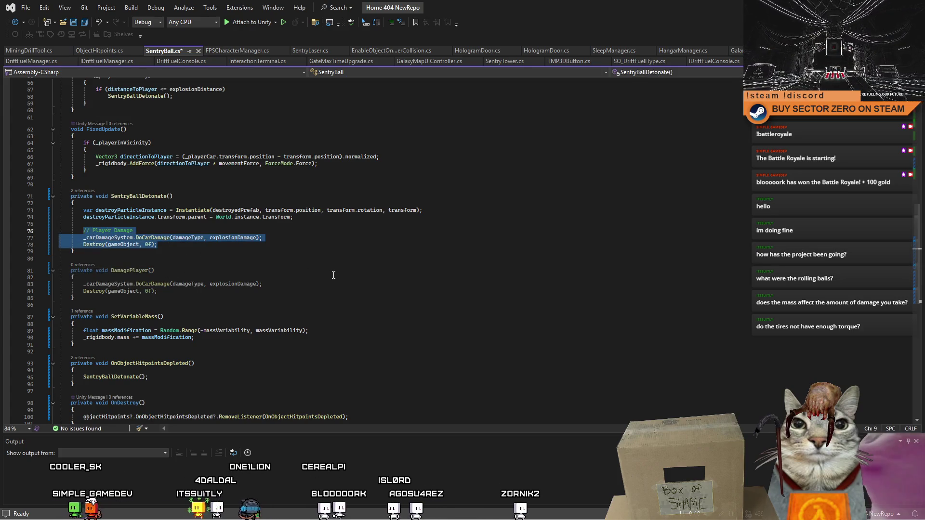
key(BackSpace)
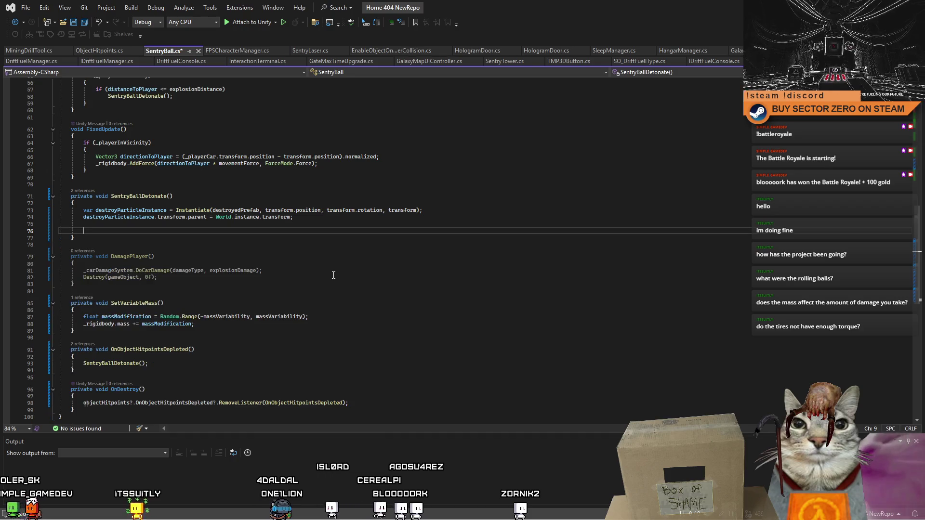
key(BackSpace)
key(BackSpace)
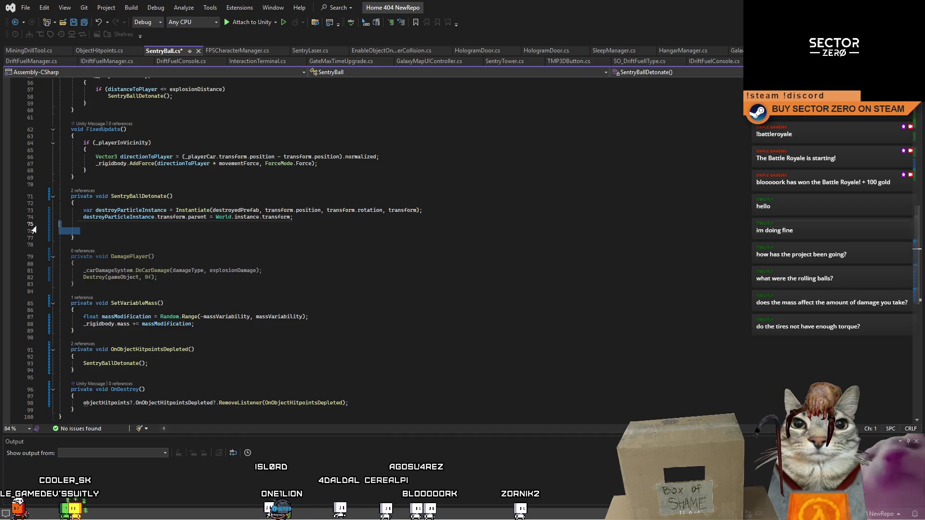
click(144, 196)
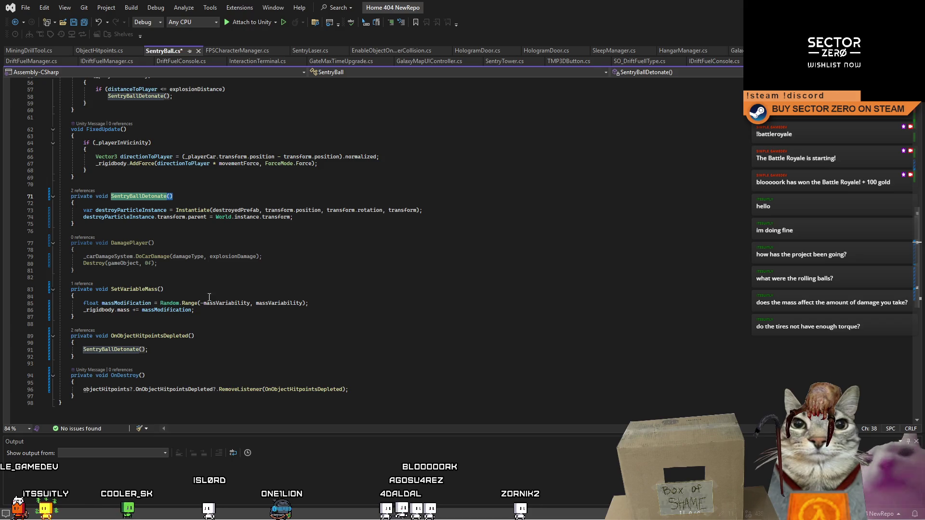
click(204, 347)
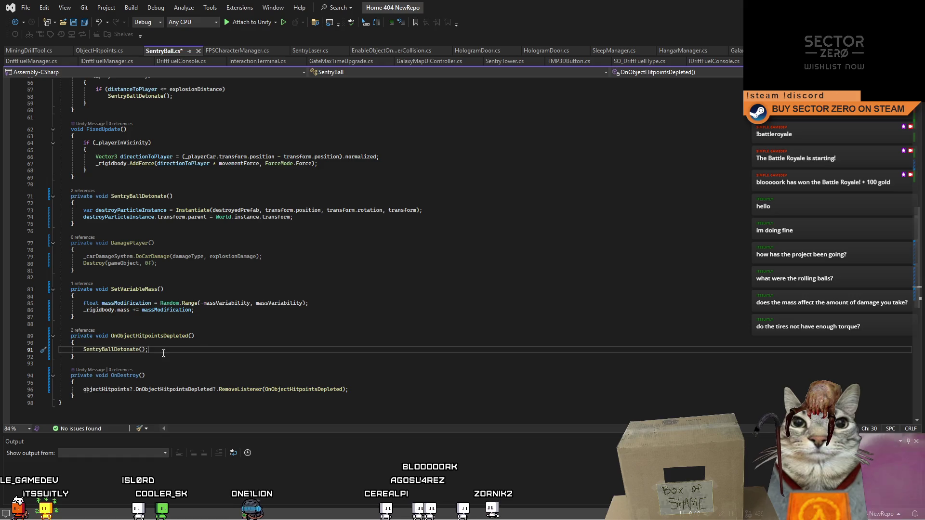
Step: Wrap the explosionDistance if body in braces and add DamagePlayer(); before SentryBallDetonate()
drag(110, 242, 155, 243)
scroll(148, 164, up, 4)
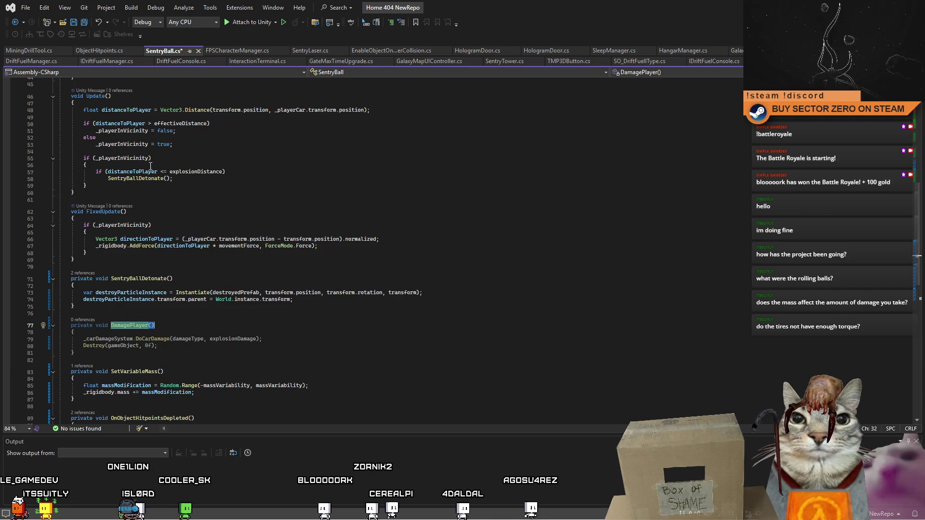
click(245, 171)
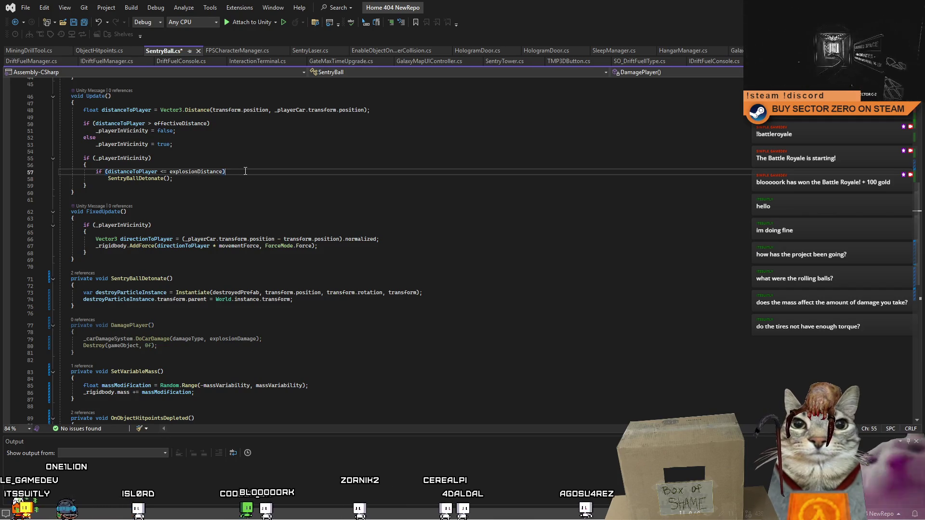
text( { })
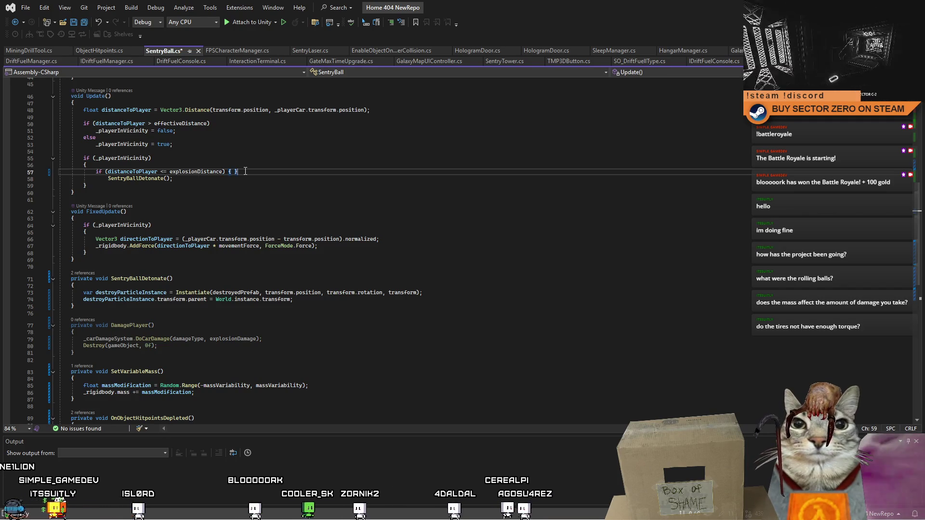
key(BackSpace)
key(BackSpace)
key(Down)
key(End)
key(Return)
text(})
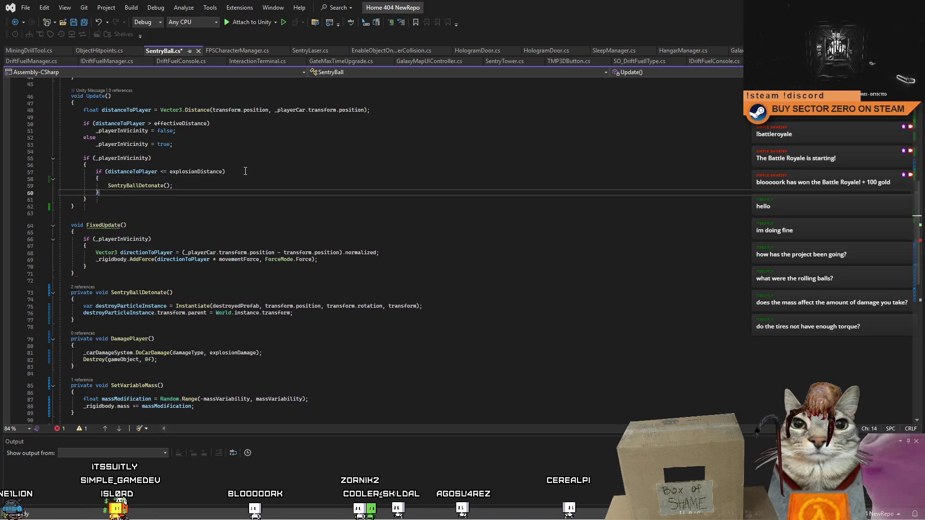
click(176, 176)
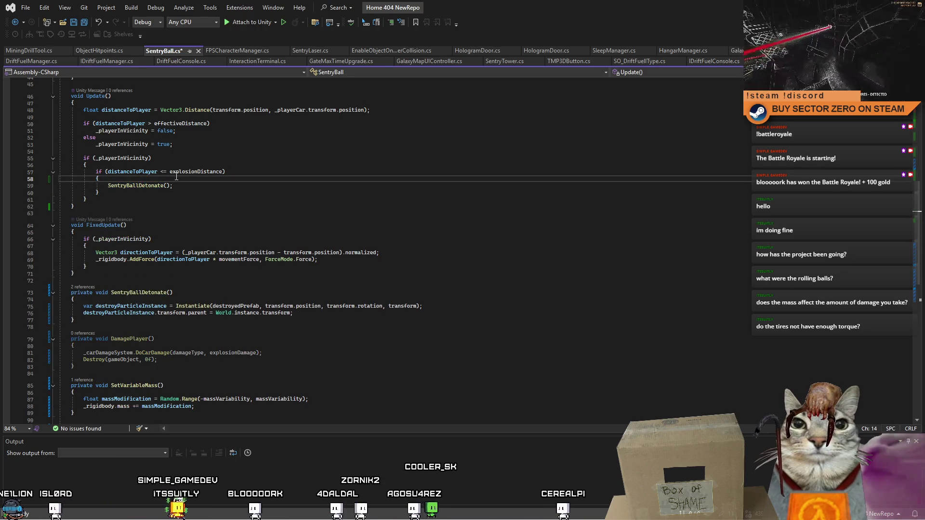
key(Return)
text(DamagePlayer();)
Step: Save SentryBall.cs and switch back to the Unity editor
key(ctrl+s)
click(455, 319)
scroll(456, 315, down, 5)
scroll(455, 315, up, 19)
click(456, 299)
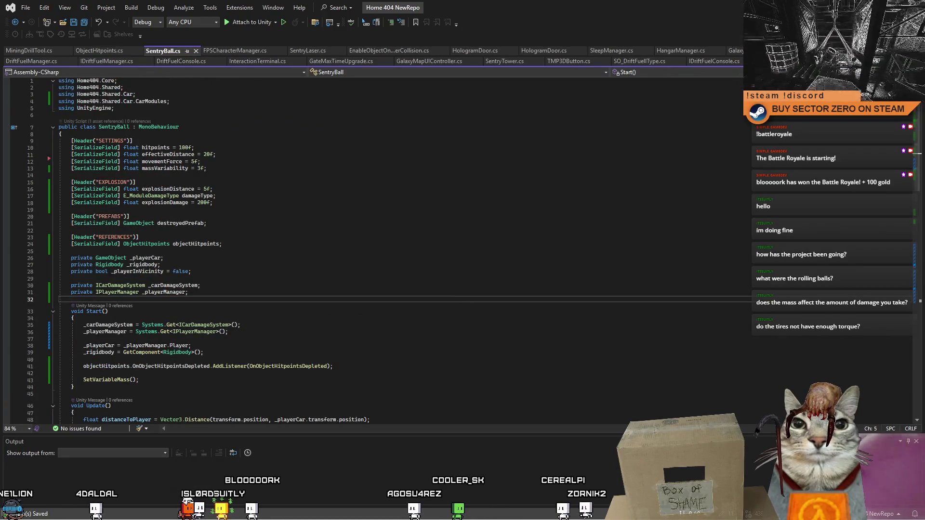
key(alt+Tab)
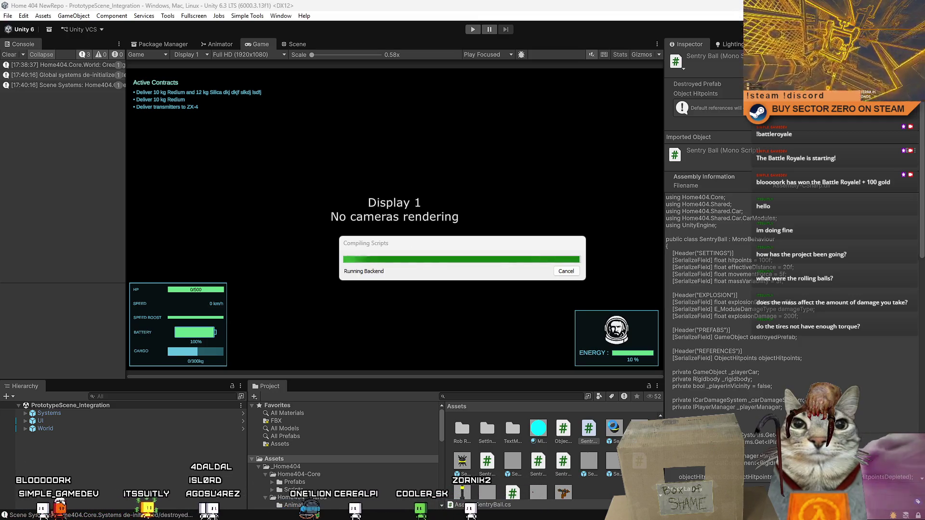
Step: Show the SentryBall prefab's script settings and check Damage Type, keeping ELECTROMAGNETIC
click(614, 428)
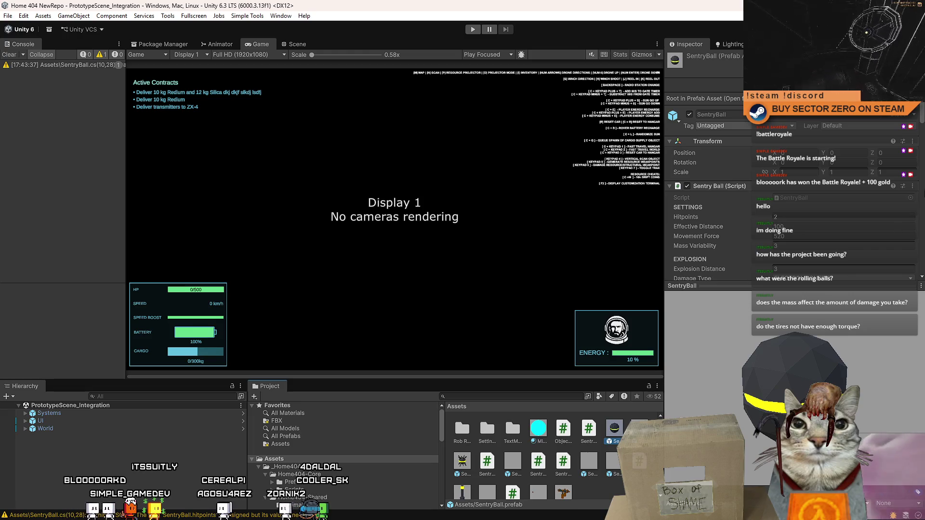
scroll(896, 127, down, 4)
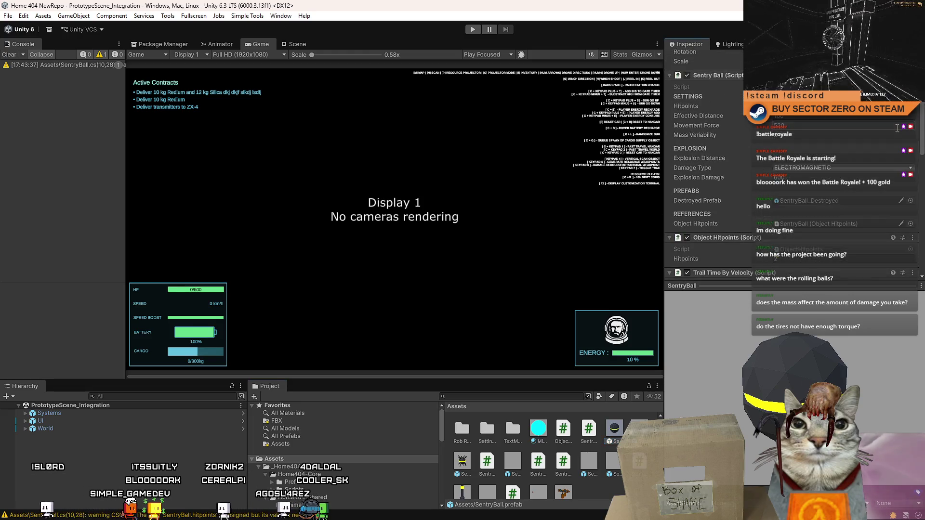
click(809, 171)
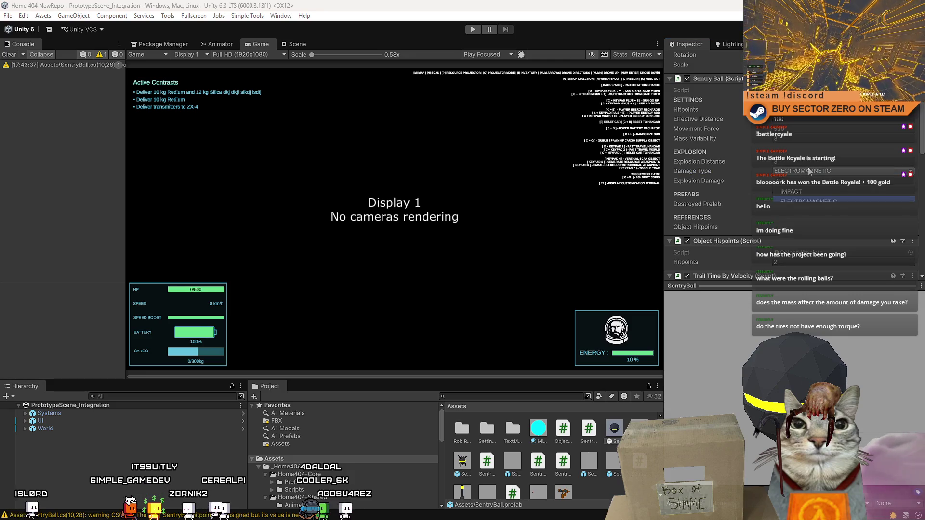
click(745, 172)
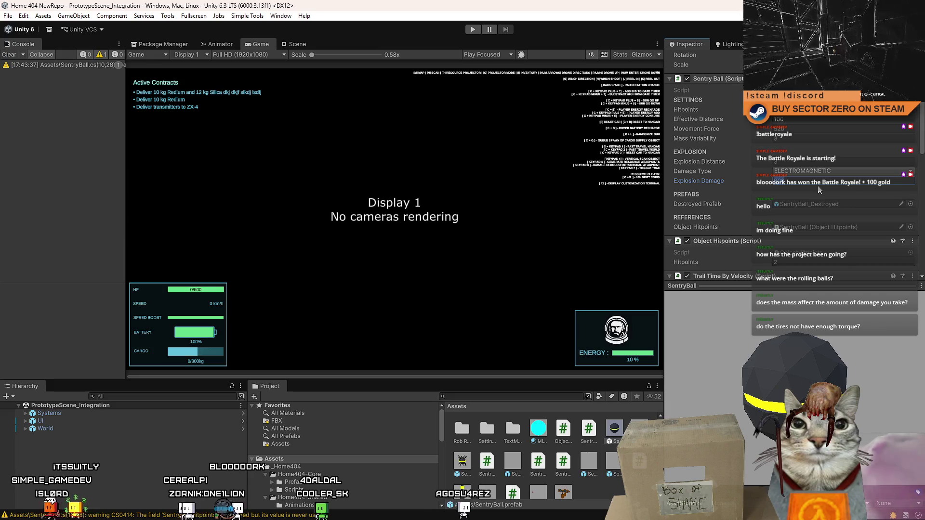